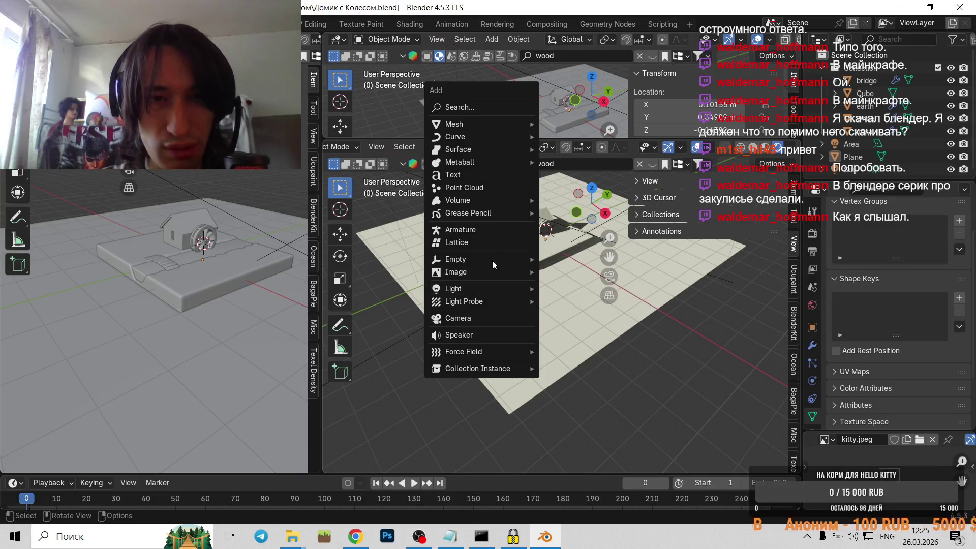
Add a new camera to the house-and-wheel scene, cancelling a tentative X move.
key(Escape)
key(shift+a)
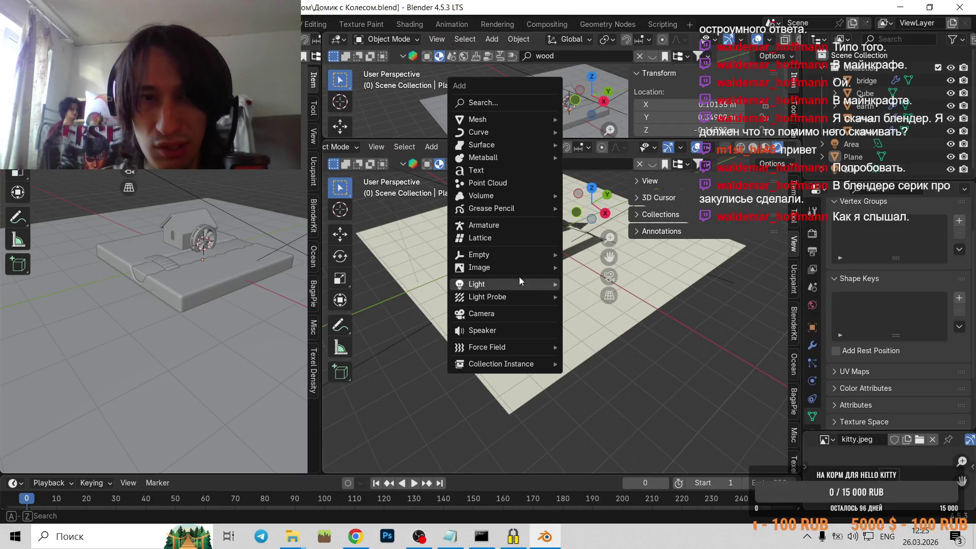
click(525, 313)
key(g)
key(x)
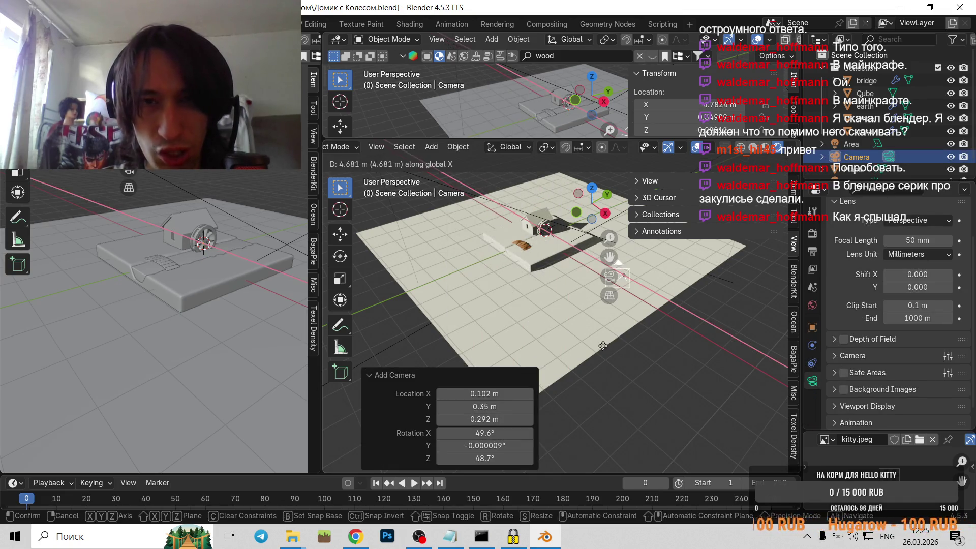
key(Escape)
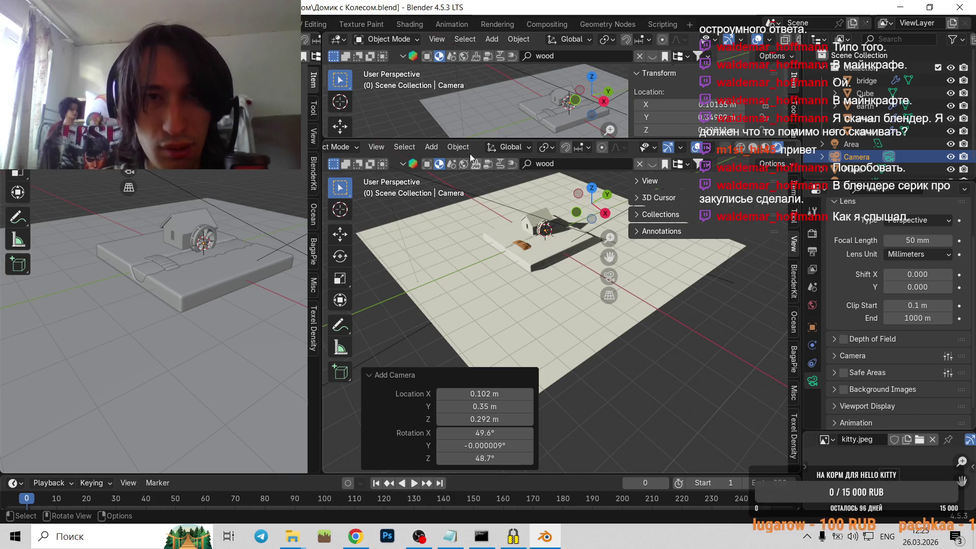
Reset the camera's rotation to zero via Object > Clear > Rotation.
click(457, 147)
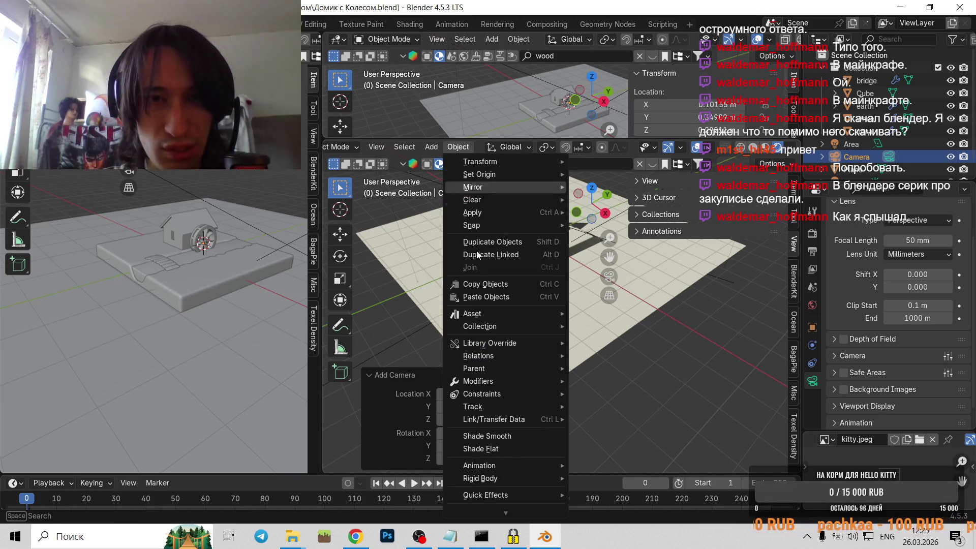
click(602, 212)
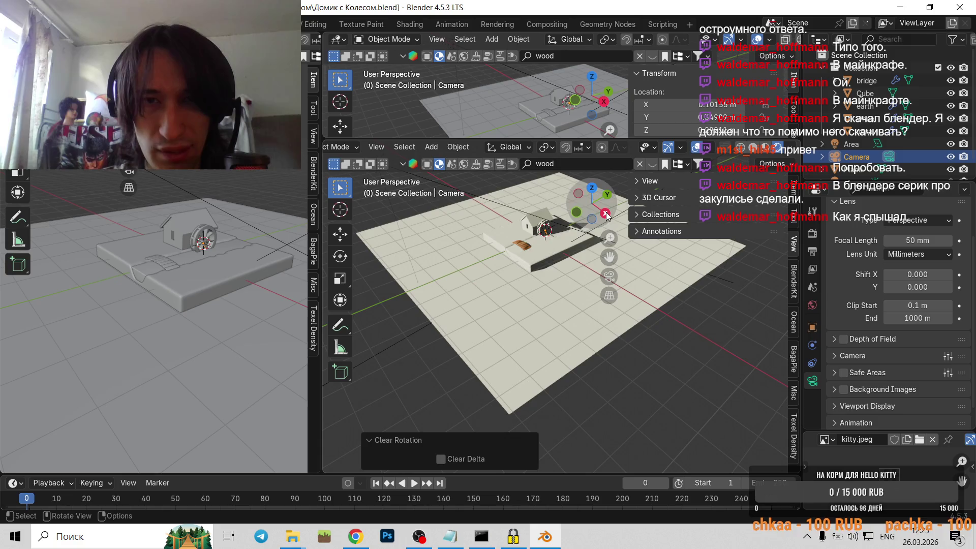
Move the camera about 6.97 m along X and -4.51 m along Y beside the ground plane.
key(g)
key(x)
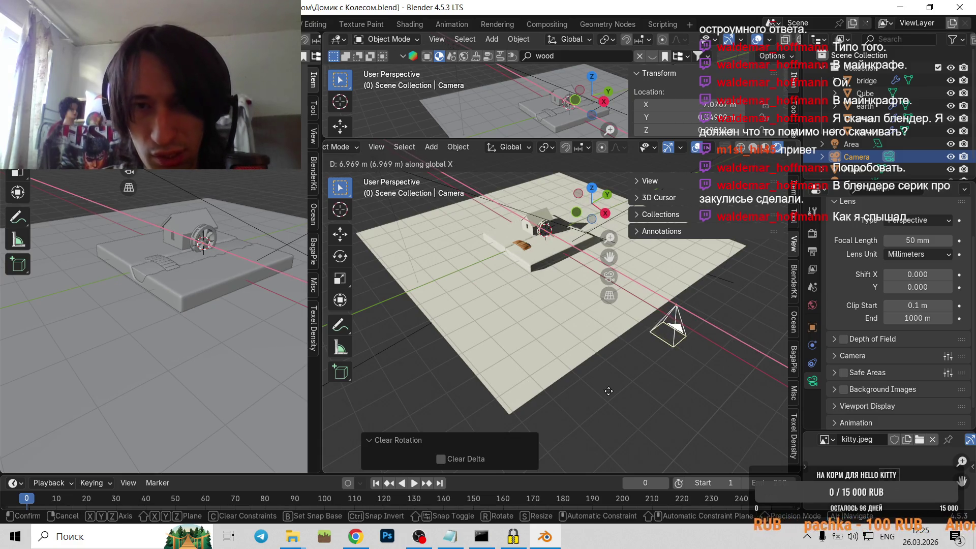
click(669, 355)
key(g)
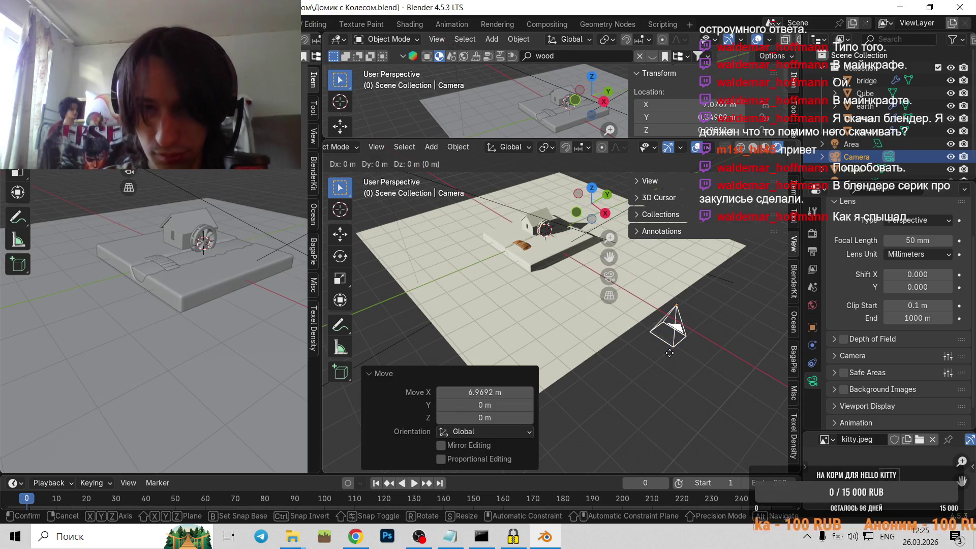
key(y)
click(565, 420)
scroll(623, 399, up, 2)
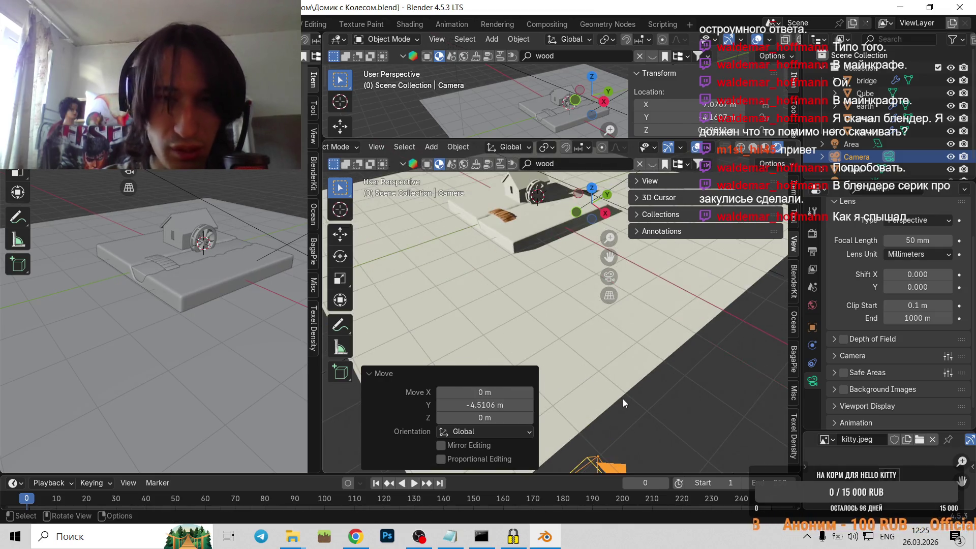
scroll(639, 400, down, 1)
key(g)
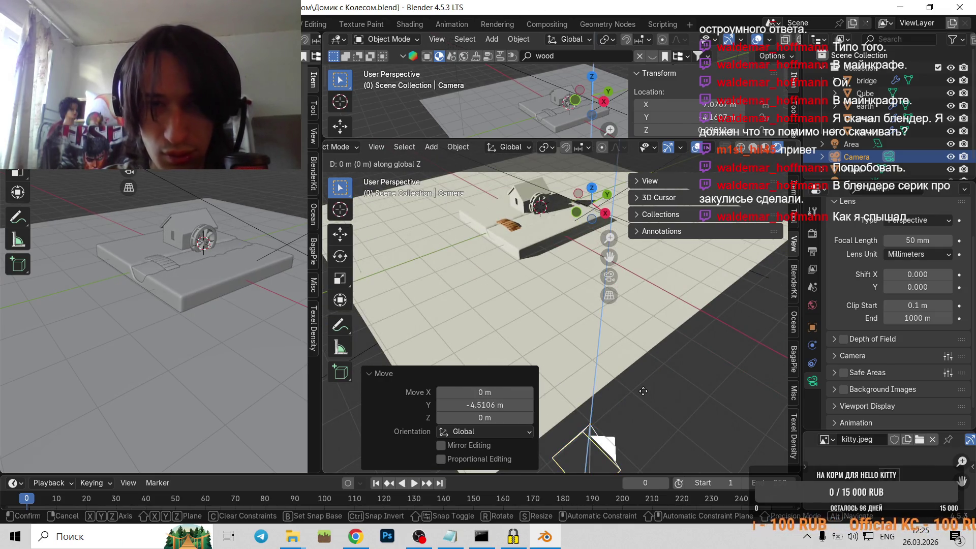
key(Escape)
scroll(642, 391, down, 2)
Rotate the camera 90° about the Y axis, viewed from above.
mouse_move(641, 381)
middle_down()
mouse_move(716, 365)
mouse_move(652, 295)
middle_up()
text(rz)
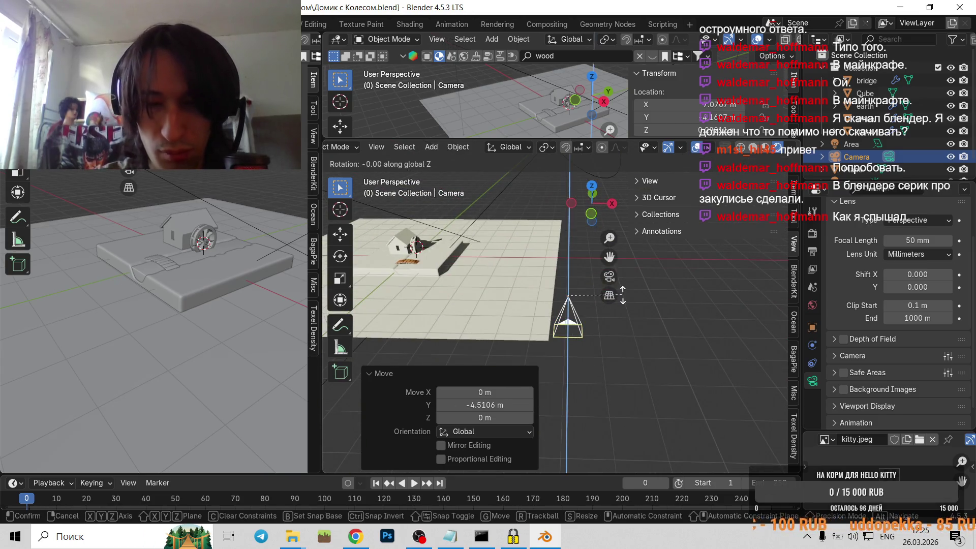
text(90)
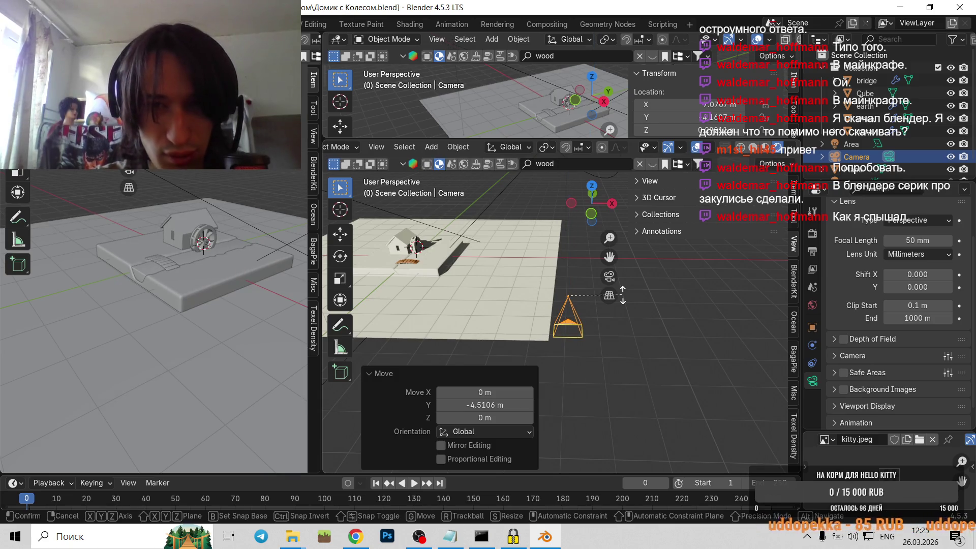
key(BackSpace)
key(BackSpace)
text(x90)
key(BackSpace)
key(BackSpace)
text(y)
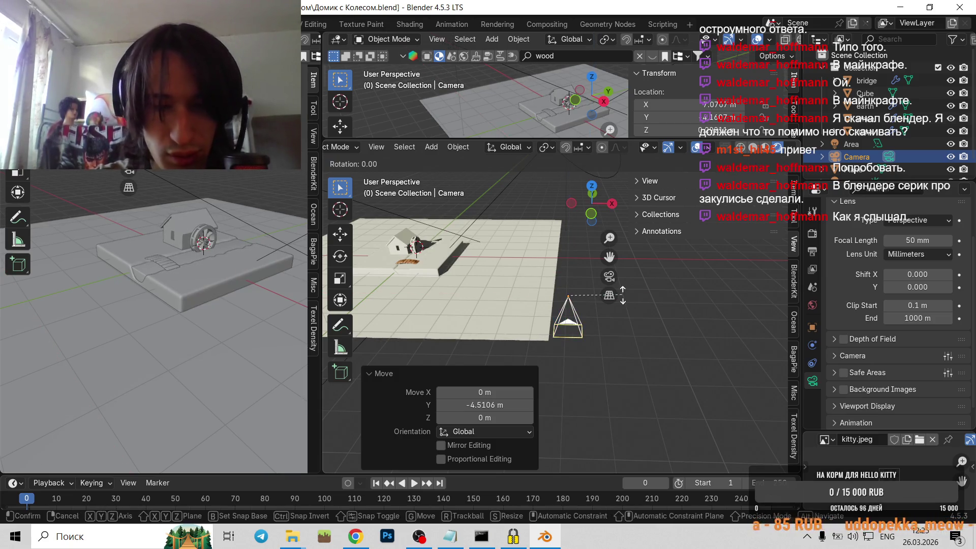
text(90)
key(Return)
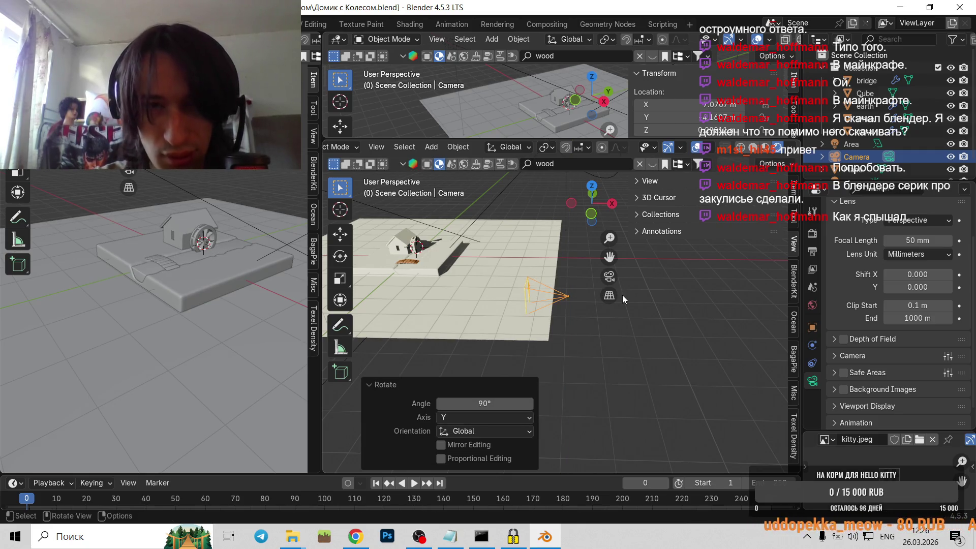
Look through the camera and turn its 90° rotation to run about X.
key(KP_0)
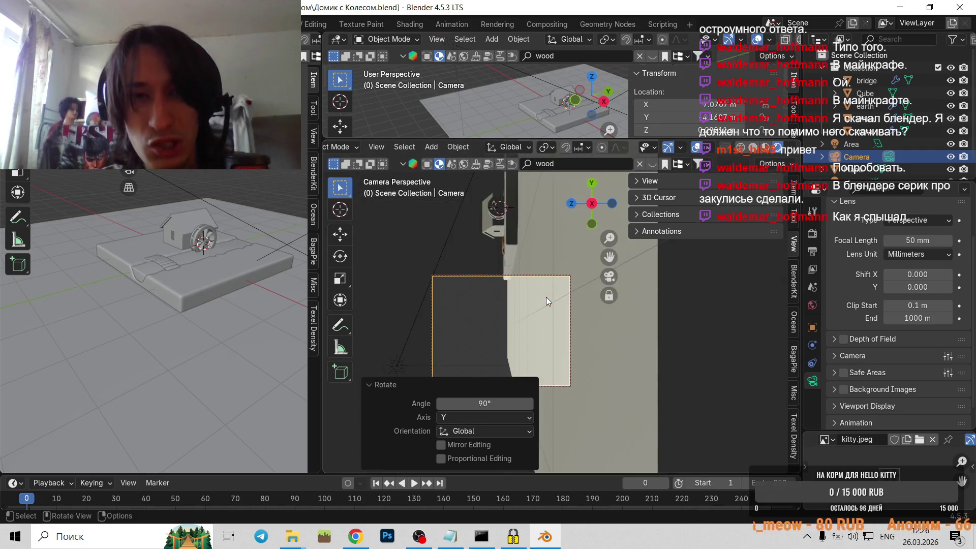
key(r)
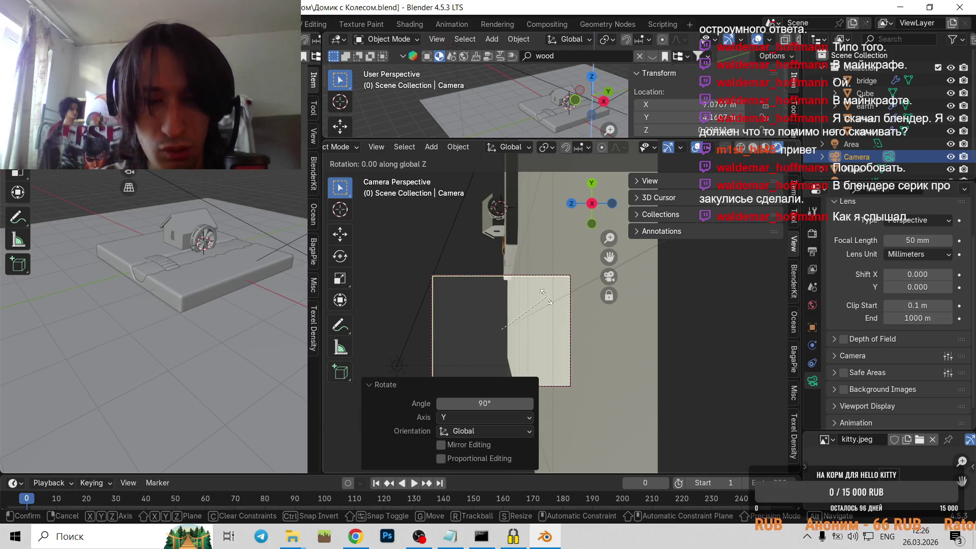
key(Escape)
text(rx90)
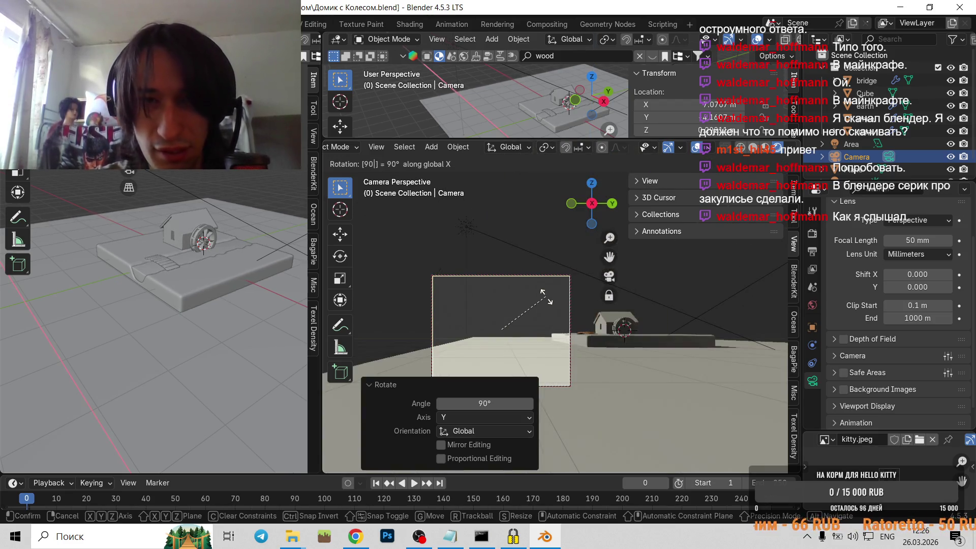
key(Return)
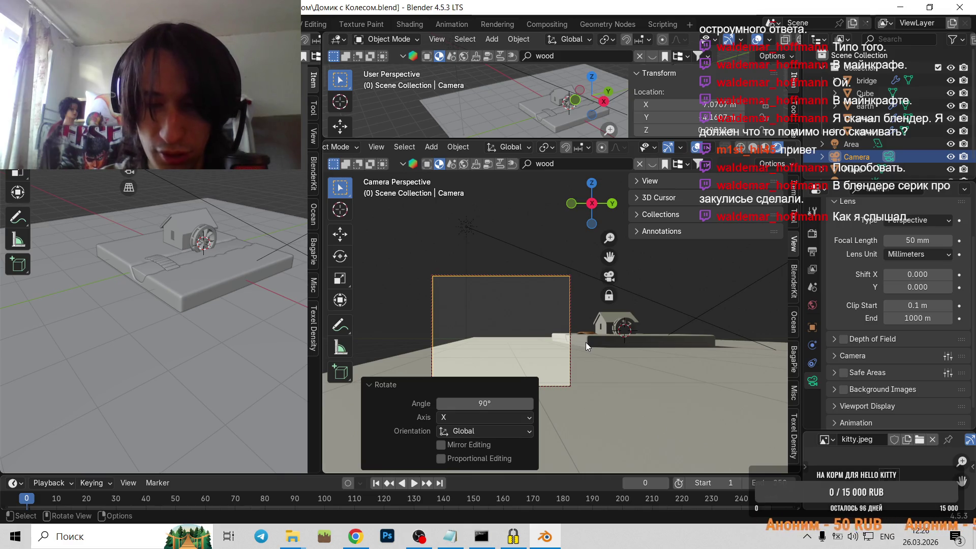
Orbit and tilt the camera view until the house sits in frame.
key(KP_6)
key(KP_6)
key(KP_6)
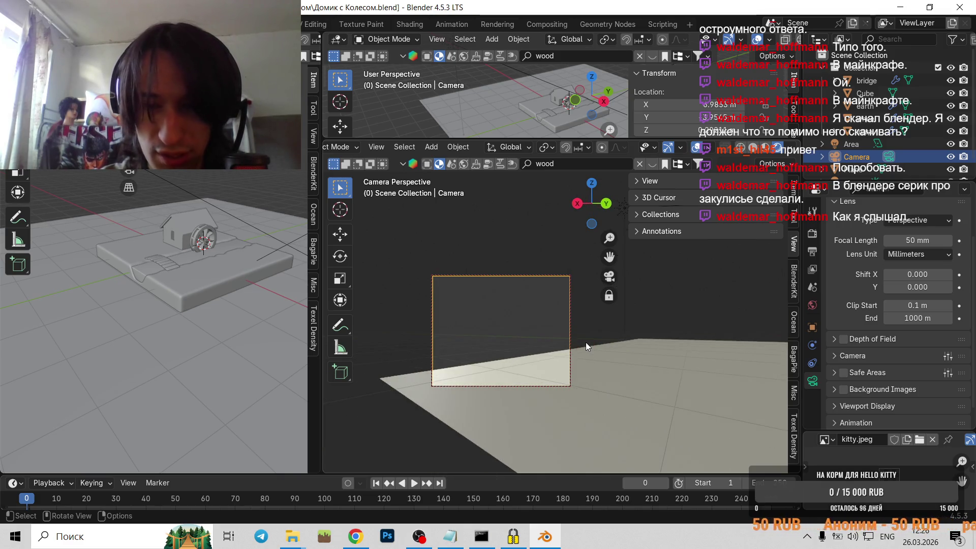
key(KP_6)
key(KP_6)
key(KP_6)
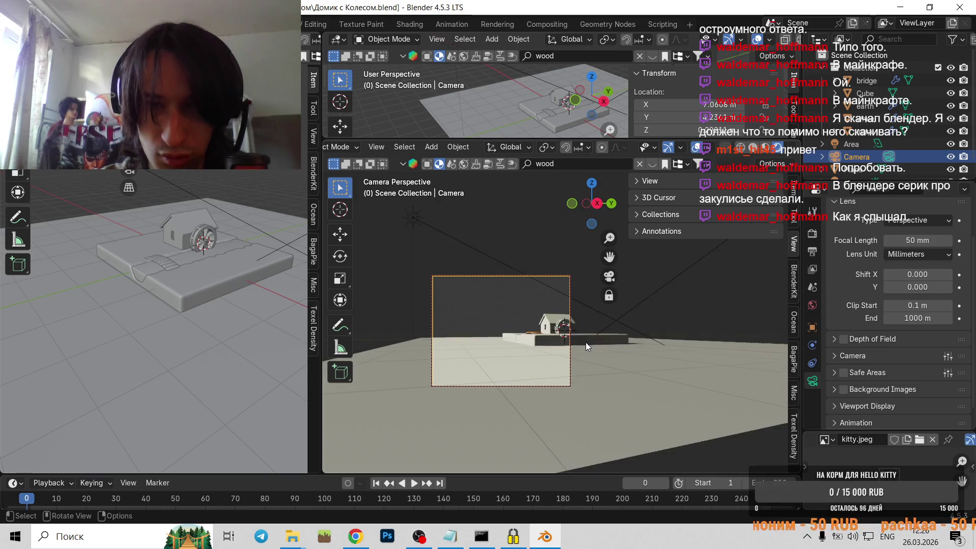
key(KP_6)
key(KP_6)
key(KP_8)
key(KP_8)
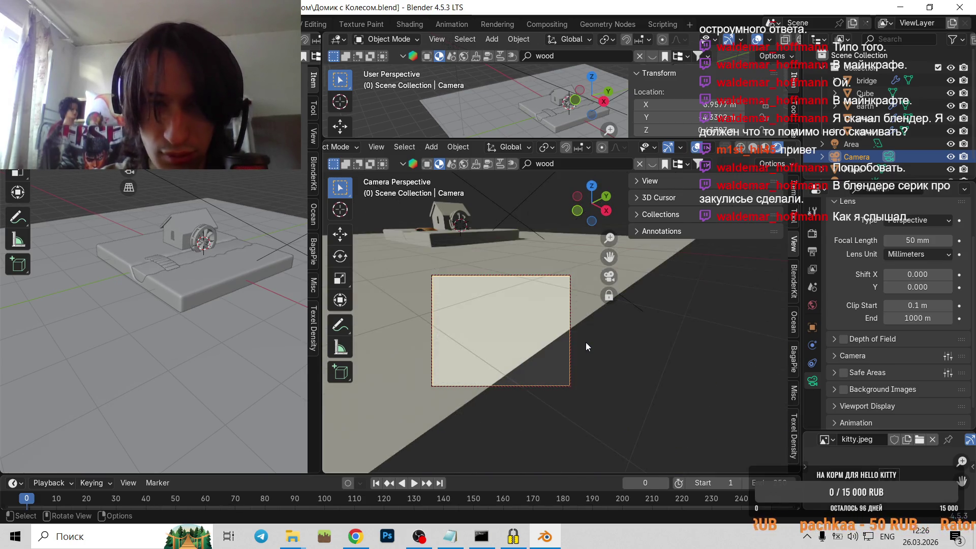
key(KP_2)
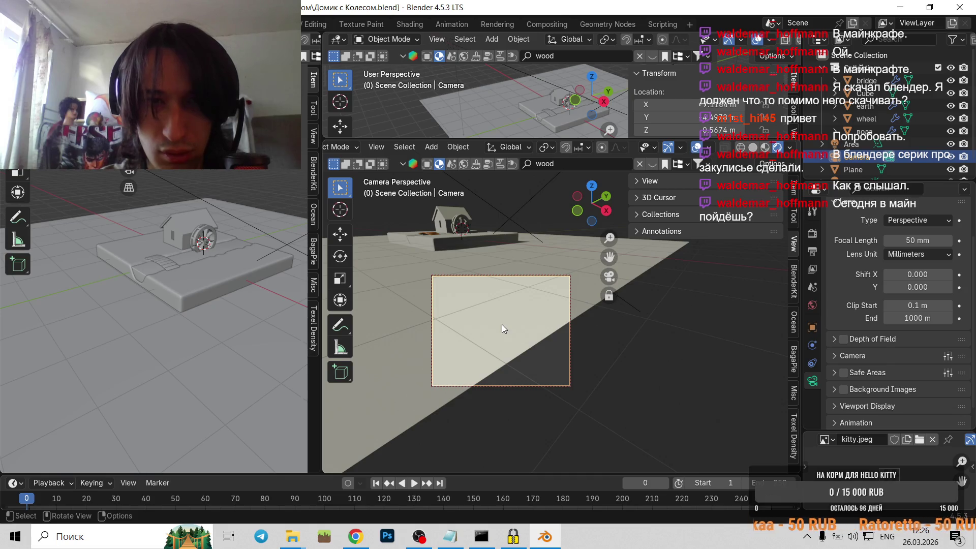
Pull the camera back higher and switch its projection to Orthographic.
key(KP_2)
key(KP_2)
key(KP_2)
key(KP_minus)
mouse_move(502, 323)
middle_down()
mouse_move(521, 357)
mouse_move(496, 333)
mouse_move(513, 363)
mouse_move(506, 356)
middle_up()
scroll(513, 363, up, 1)
scroll(513, 362, up, 1)
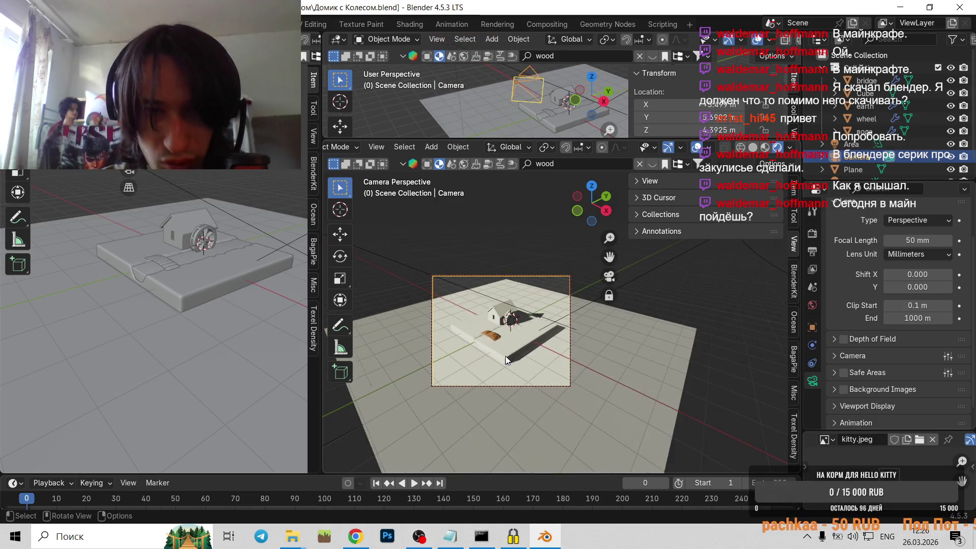
click(934, 219)
click(914, 244)
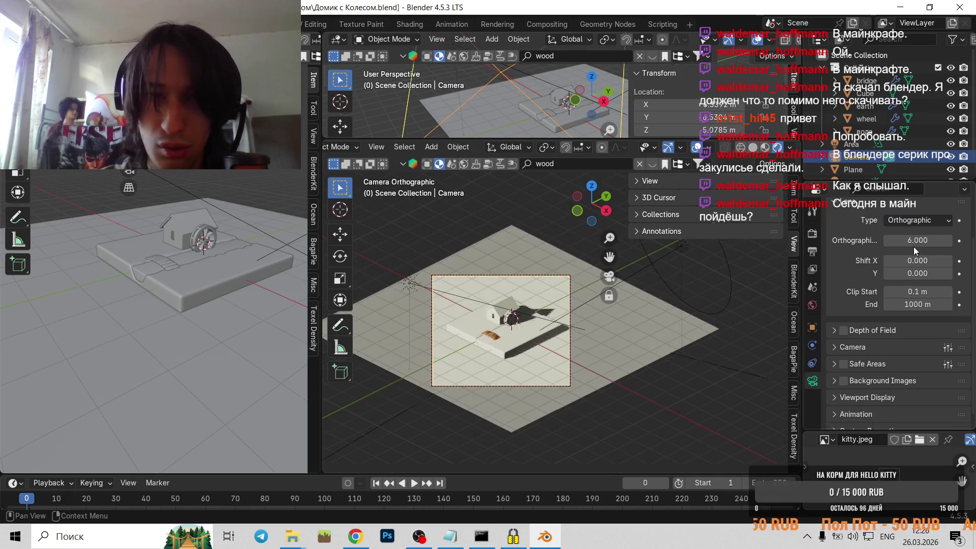
Reposition the locked camera so the ground plane, house and wheel fill its frame.
middle_drag(491, 335, 499, 352)
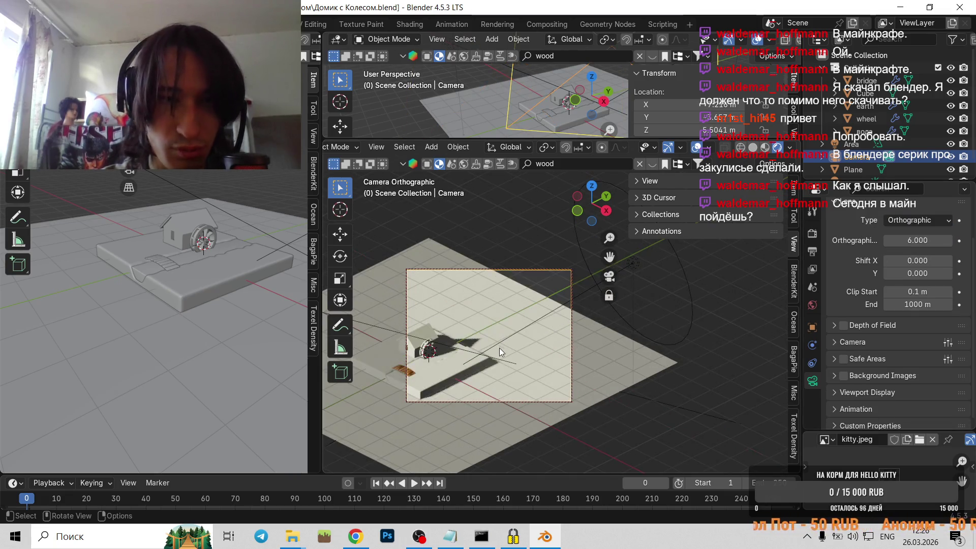
scroll(497, 350, up, 1)
scroll(498, 350, up, 1)
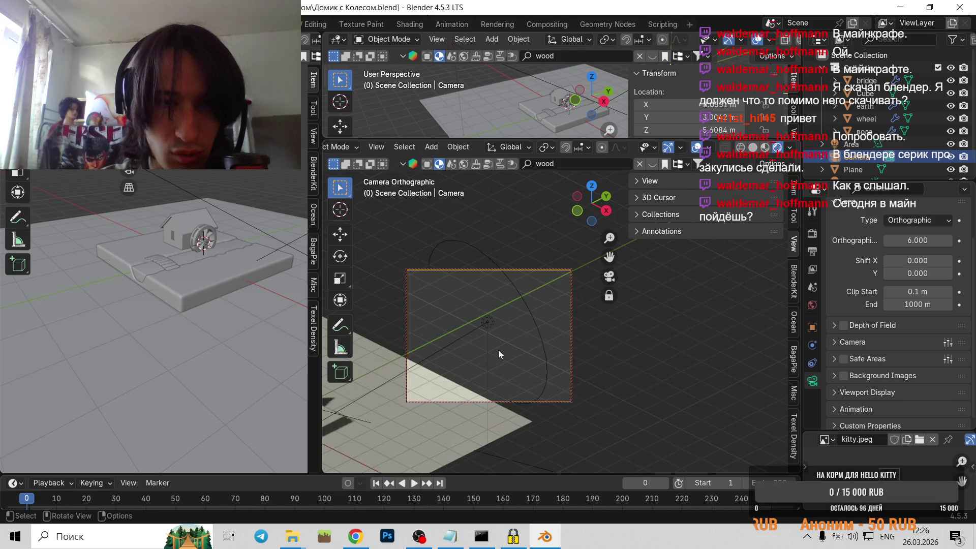
scroll(498, 351, up, 1)
scroll(498, 350, down, 1)
scroll(497, 350, down, 2)
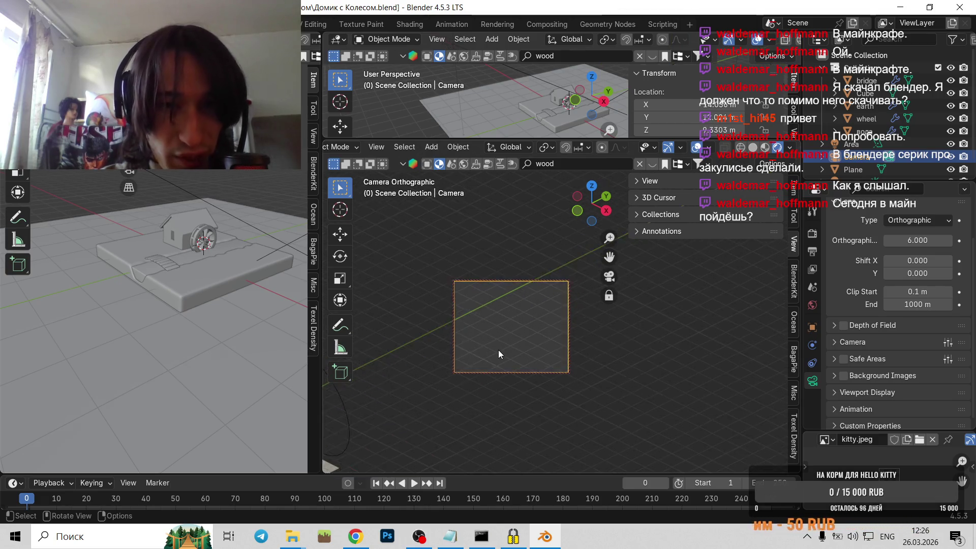
scroll(498, 350, down, 2)
scroll(498, 350, down, 1)
scroll(497, 350, down, 2)
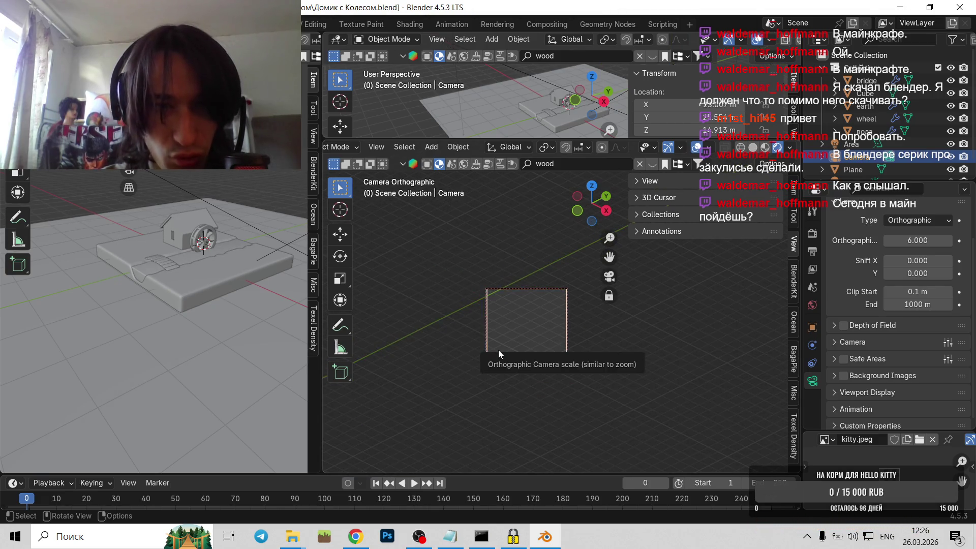
shift+middle_drag(497, 350, 649, 299)
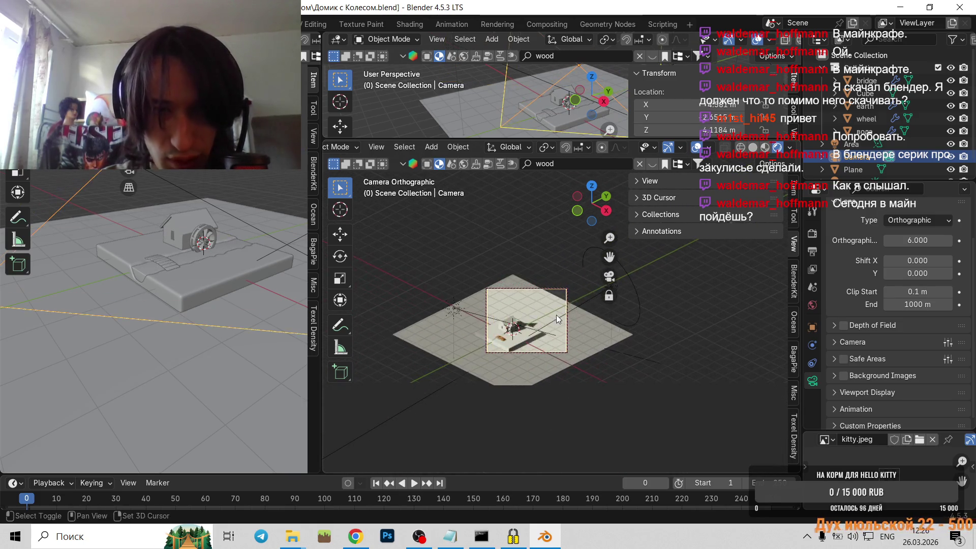
mouse_move(650, 299)
shift+middle_down()
mouse_move(562, 309)
mouse_move(593, 293)
shift+middle_up()
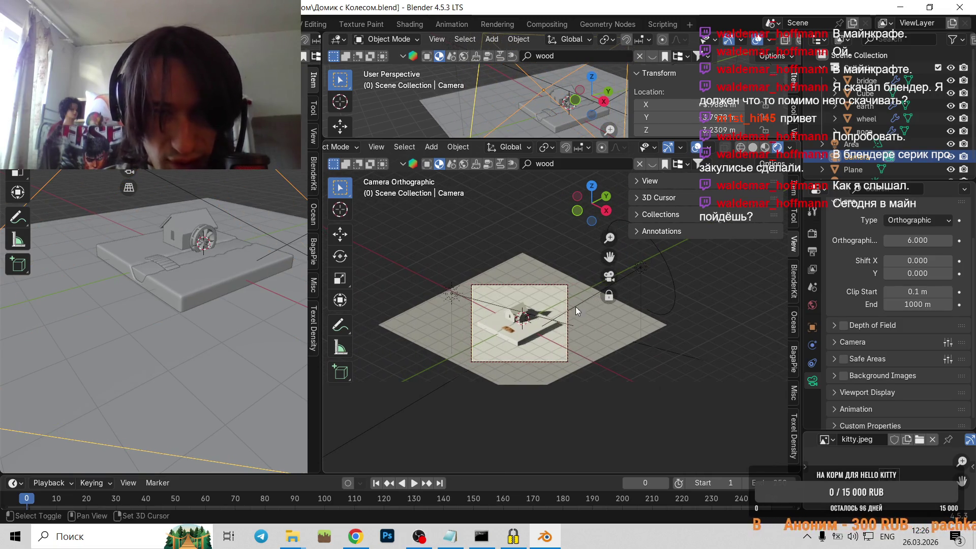
Tilt the orthographic camera to look down on the diorama more steeply and reframe it.
key(a)
mouse_move(513, 337)
shift+middle_down()
mouse_move(523, 311)
mouse_move(608, 289)
mouse_move(529, 234)
shift+middle_up()
click(492, 222)
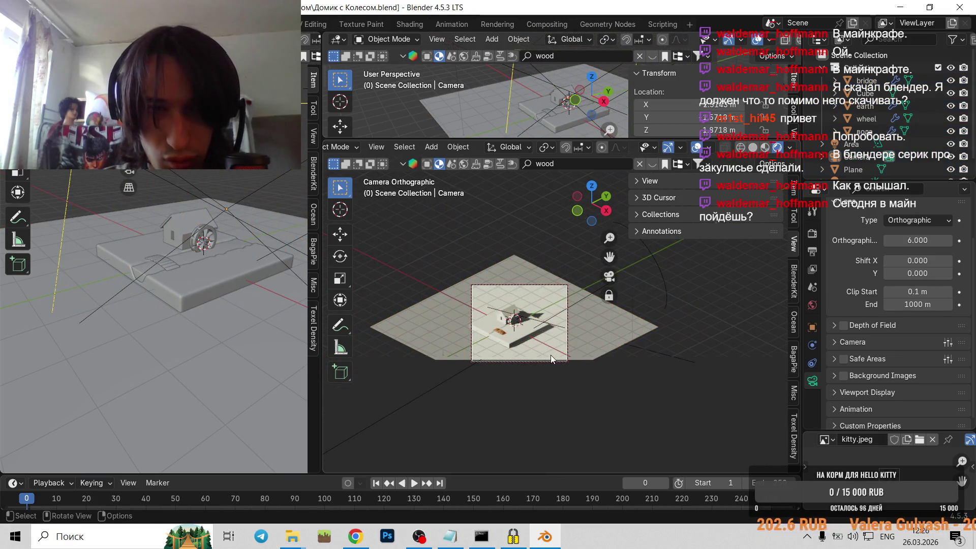
mouse_move(542, 348)
middle_down()
mouse_move(531, 333)
mouse_move(610, 307)
mouse_move(572, 325)
mouse_move(530, 319)
mouse_move(563, 310)
middle_up()
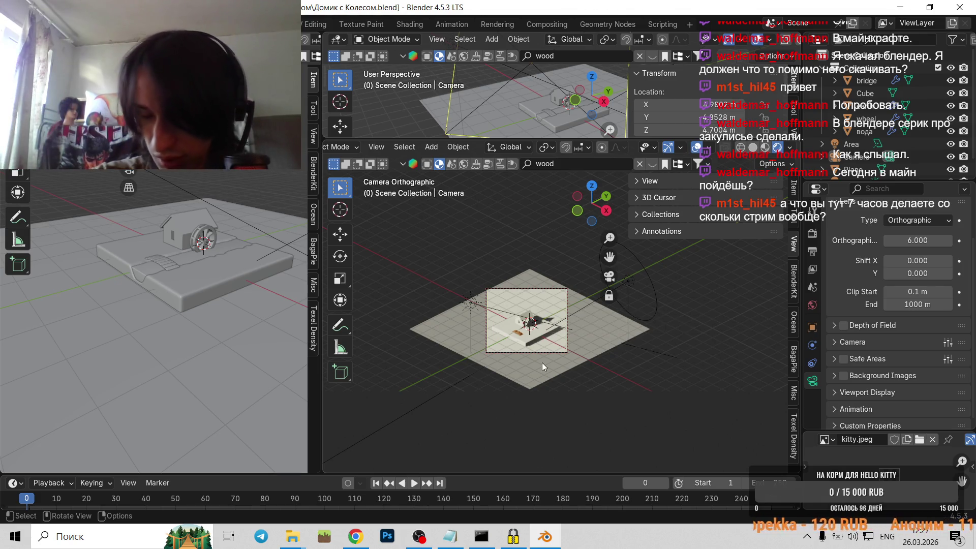
mouse_move(540, 335)
shift+middle_down()
mouse_move(530, 317)
mouse_move(567, 305)
mouse_move(528, 326)
mouse_move(607, 289)
mouse_move(554, 311)
mouse_move(568, 320)
mouse_move(586, 308)
shift+middle_up()
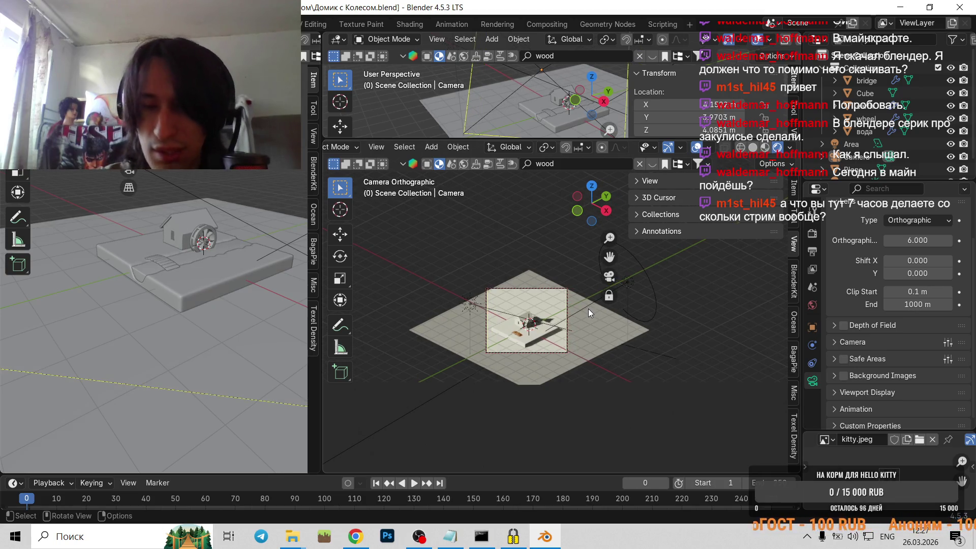
Leave camera view for a free perspective and select the ground plane.
key(KP_0)
mouse_move(482, 353)
middle_down()
mouse_move(530, 327)
mouse_move(646, 321)
middle_up()
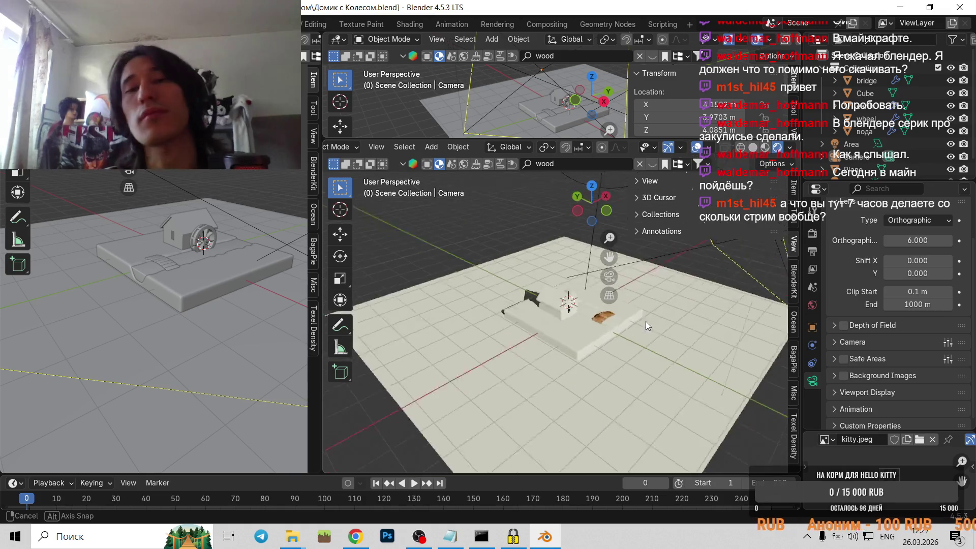
click(622, 374)
middle_drag(623, 374, 500, 325)
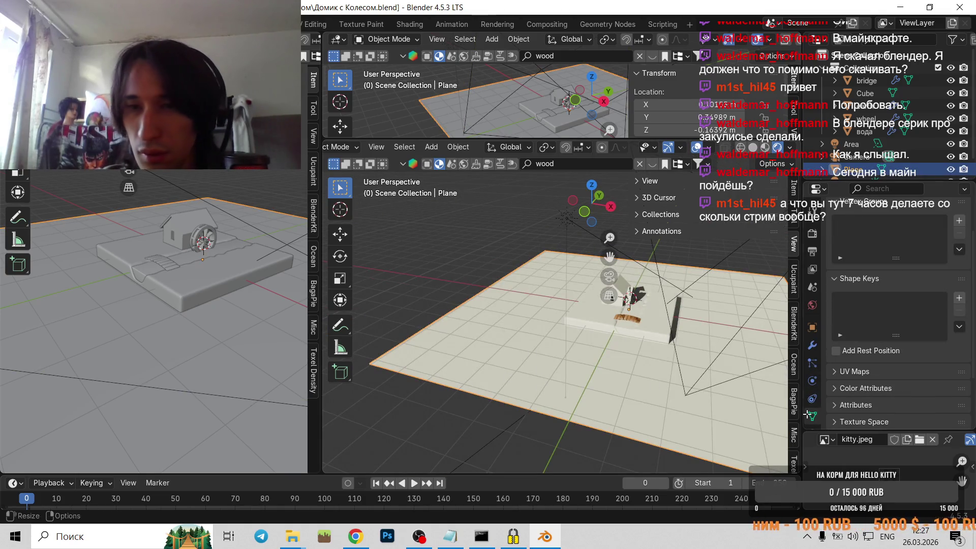
scroll(812, 412, down, 1)
scroll(836, 222, up, 3)
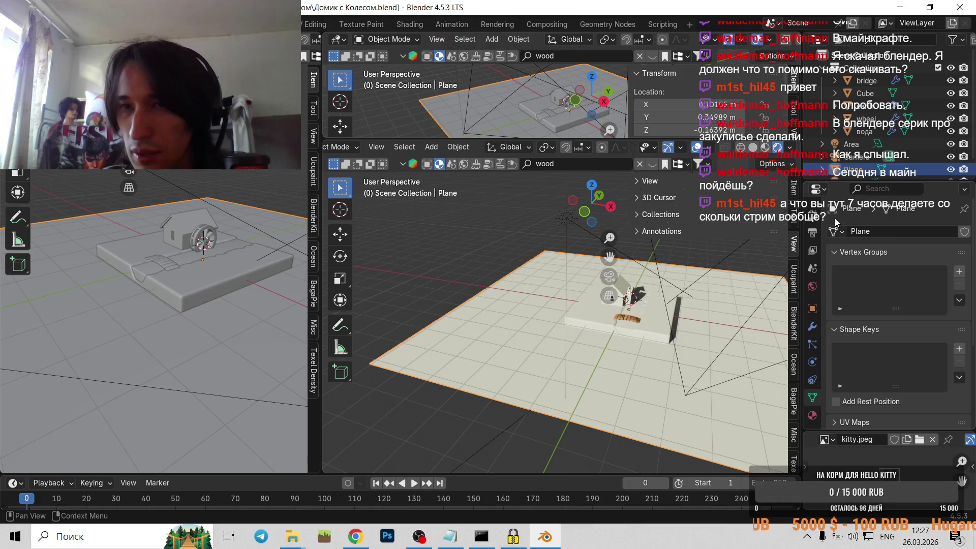
Add a new material to the ground plane in Material Properties.
click(812, 416)
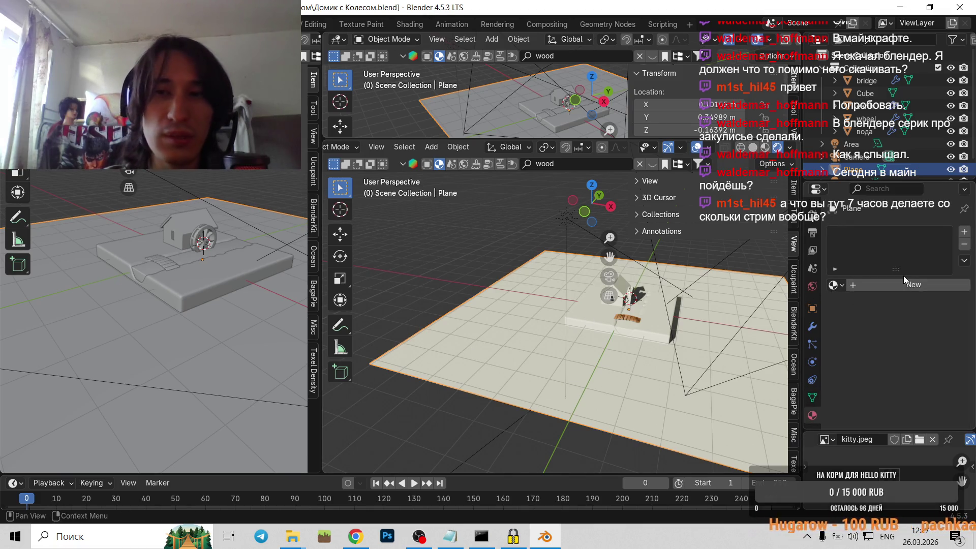
click(911, 286)
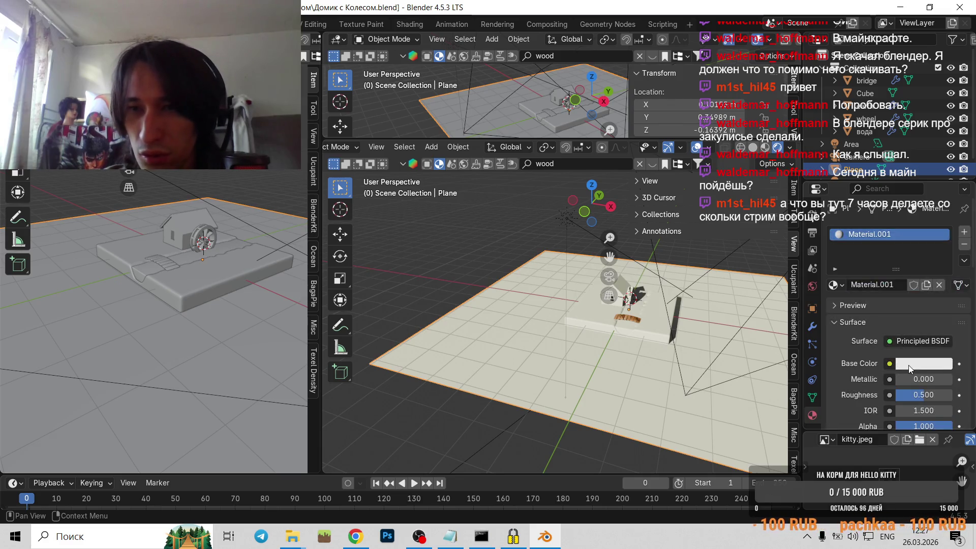
click(909, 364)
Rename the material from Material.001 to фон using Russian input.
double_click(869, 235)
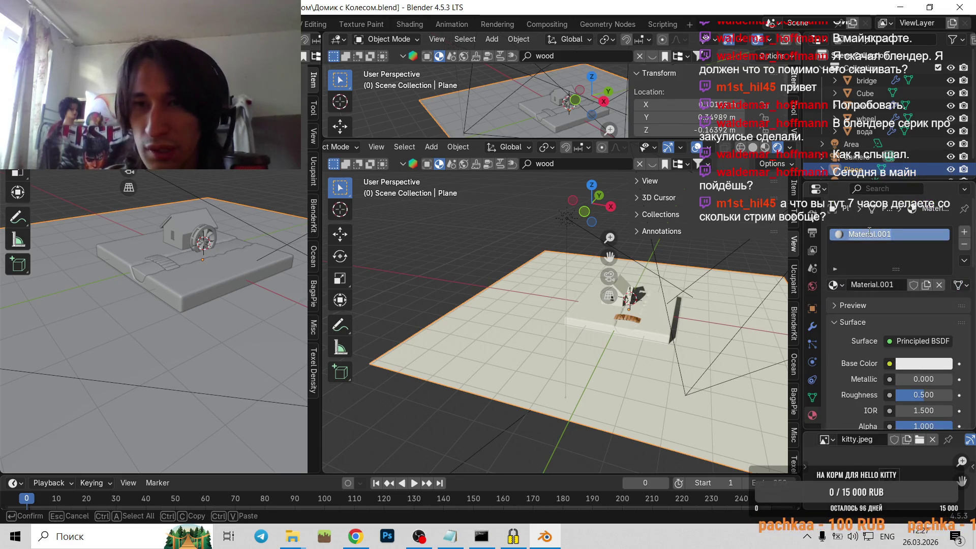
text(ajy)
key(Return)
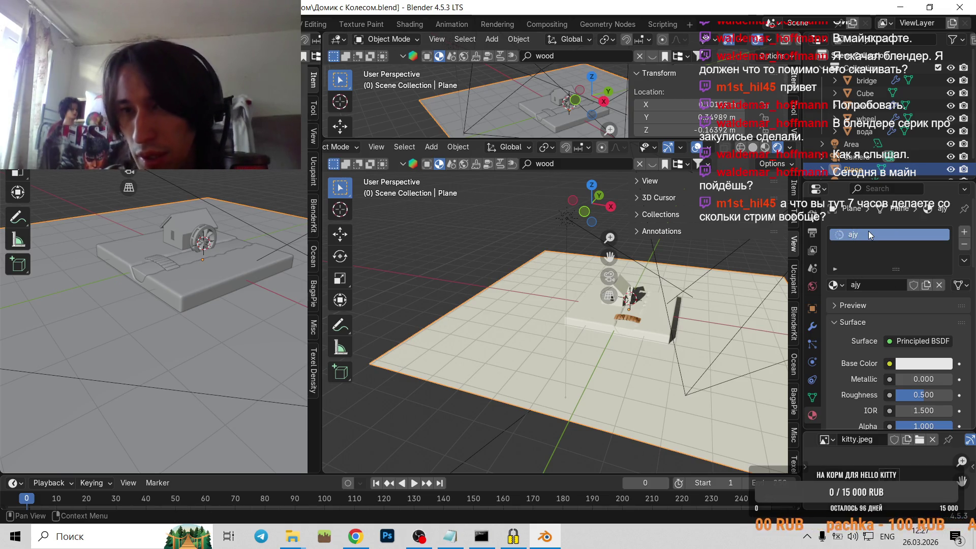
double_click(869, 235)
key(alt+shift)
text(фон)
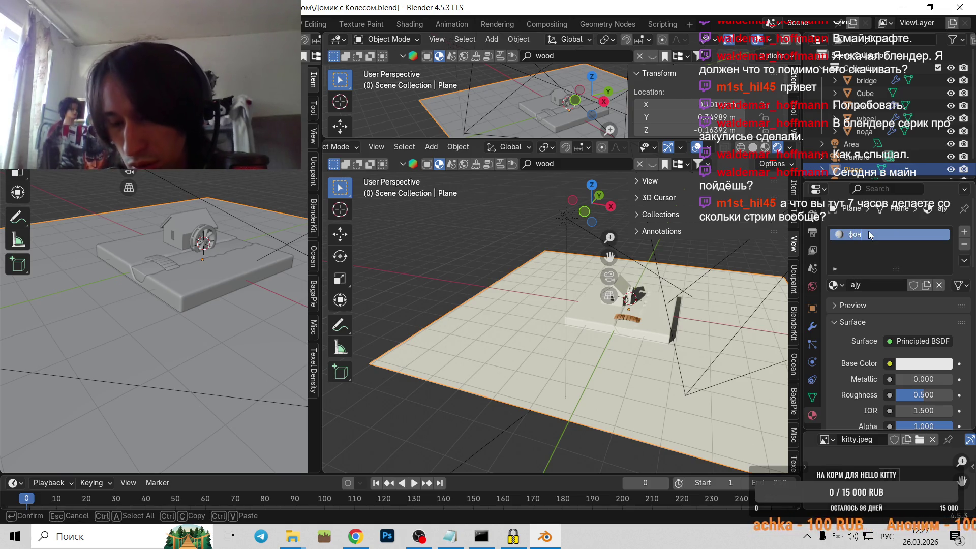
key(Return)
Set the фон material's base colour to a pale mint green, visible on the plane.
click(899, 364)
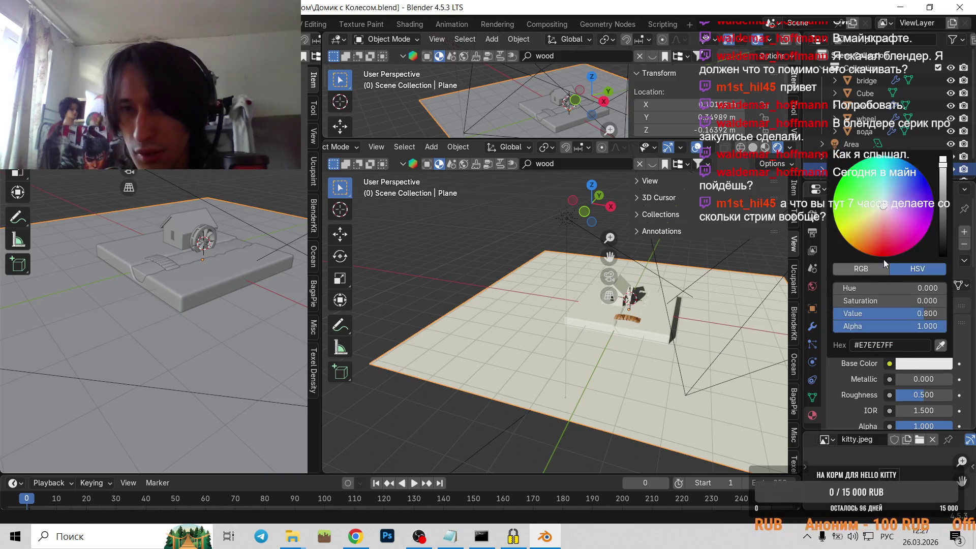
drag(875, 208, 879, 195)
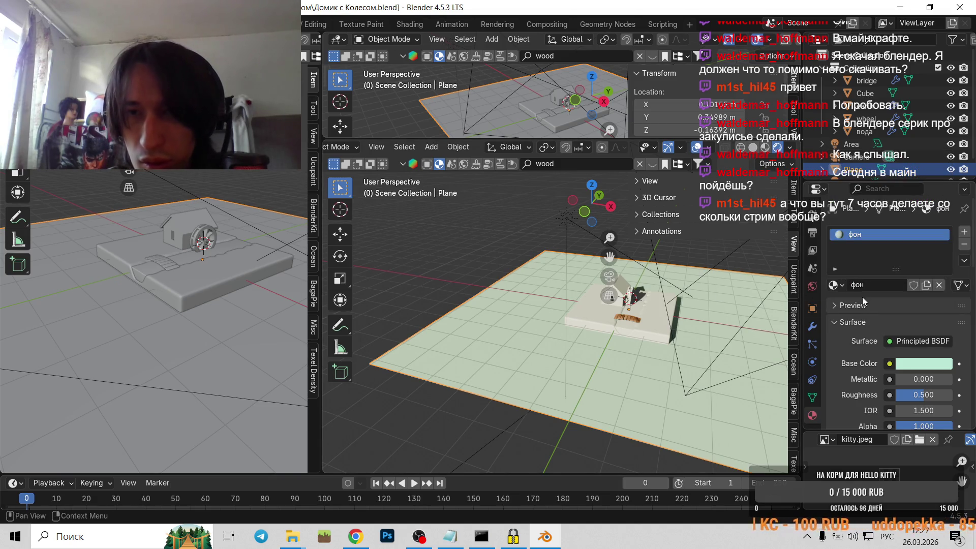
middle_drag(466, 261, 626, 308)
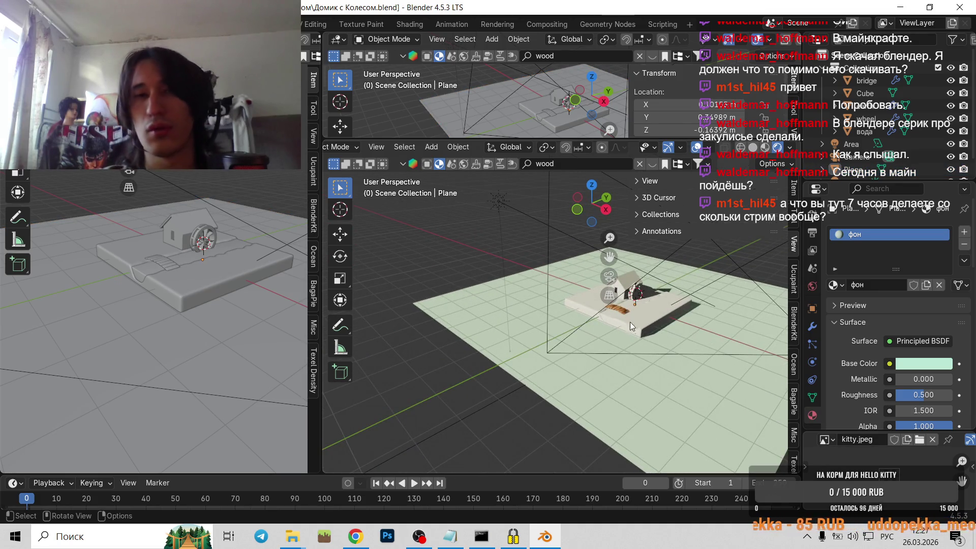
scroll(579, 336, up, 2)
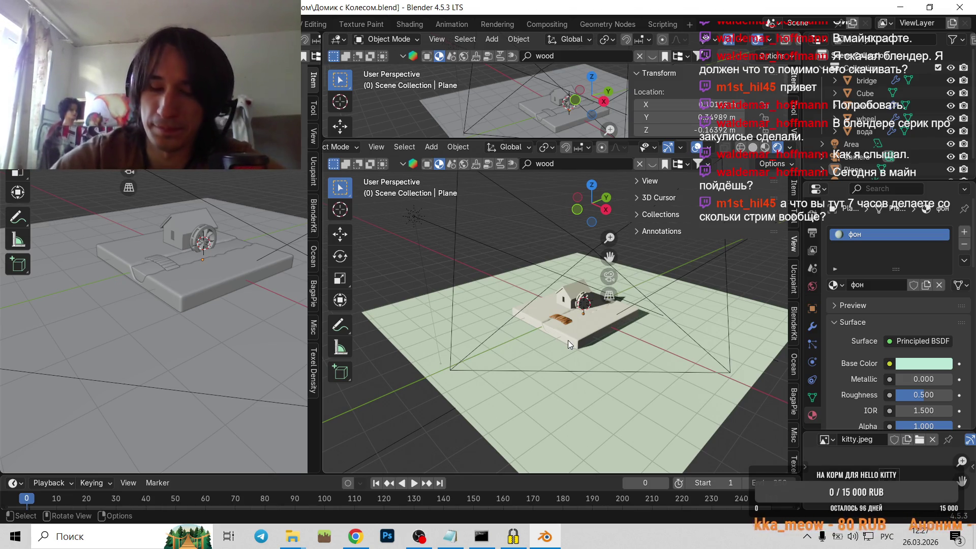
scroll(547, 332, up, 1)
scroll(580, 341, up, 1)
scroll(579, 342, up, 2)
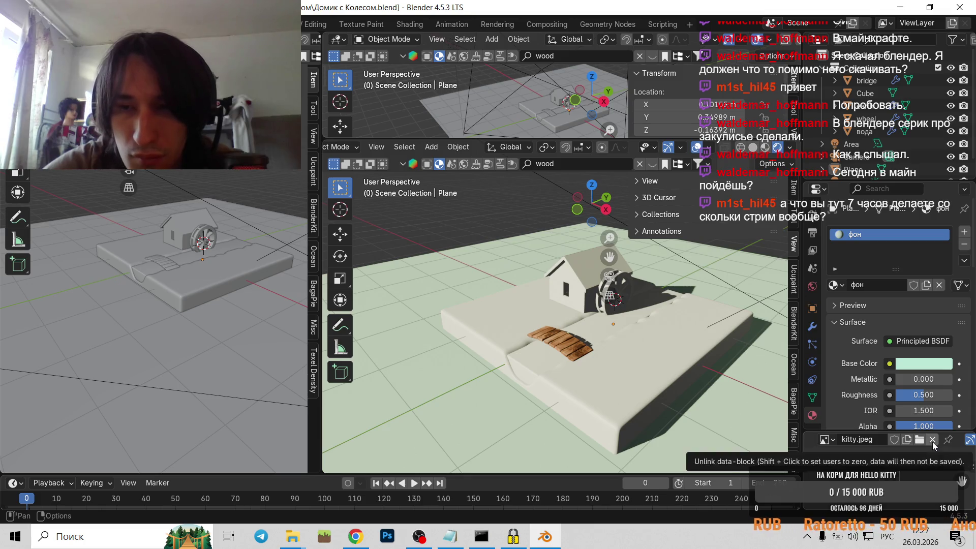
scroll(544, 333, down, 2)
scroll(576, 358, down, 2)
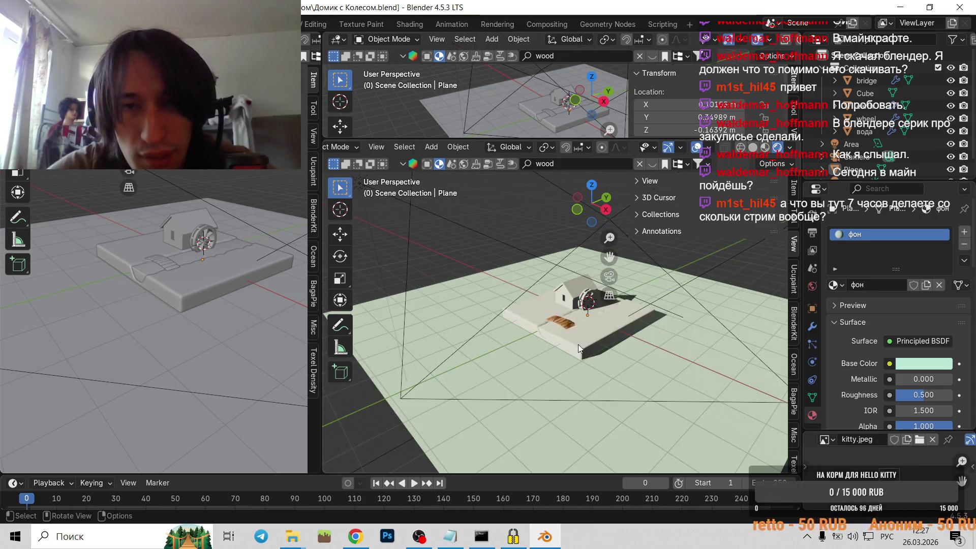
mouse_move(577, 343)
middle_down()
mouse_move(590, 345)
mouse_move(614, 418)
mouse_move(892, 366)
middle_up()
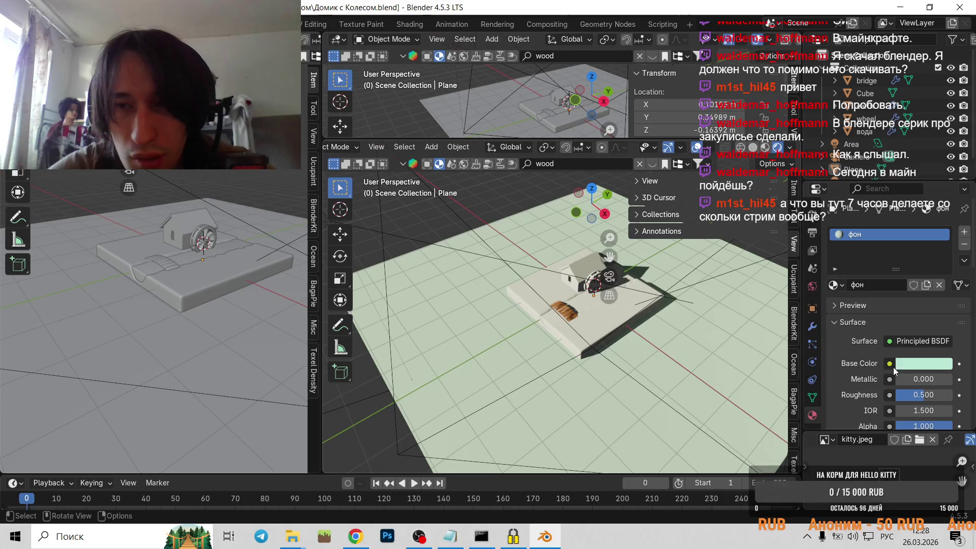
Shift the фон base colour to a slightly bluer mint green (#9EE7CF).
click(931, 362)
click(882, 187)
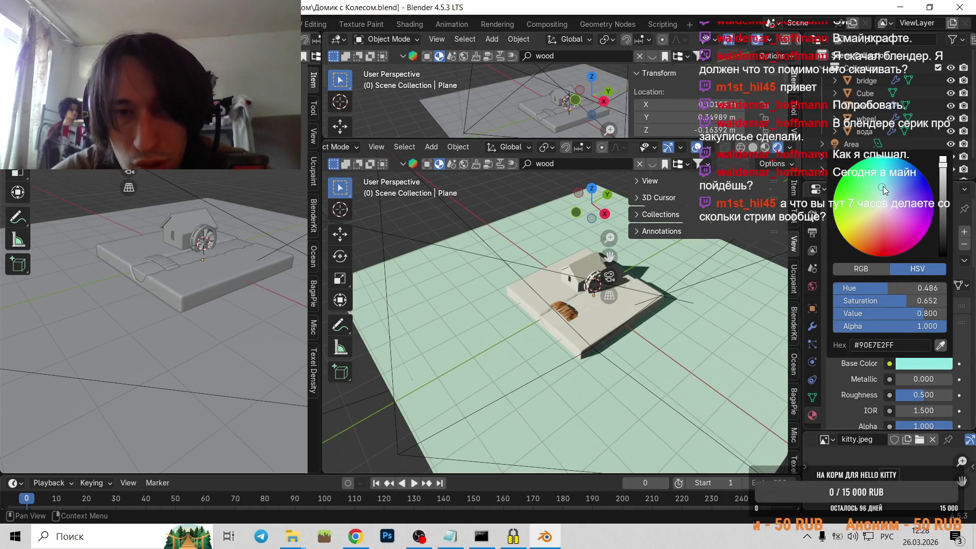
drag(883, 186, 881, 193)
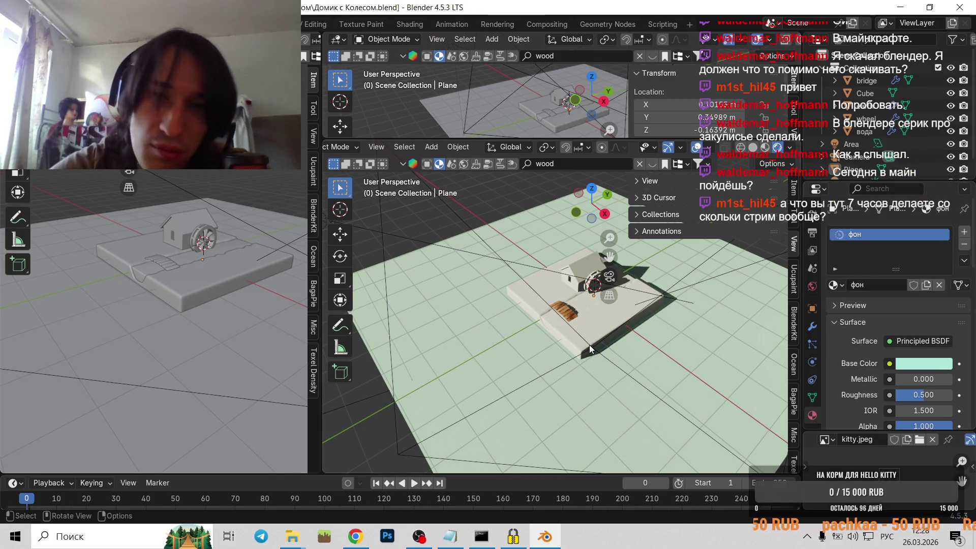
mouse_move(590, 345)
middle_down()
mouse_move(589, 365)
mouse_move(589, 338)
middle_up()
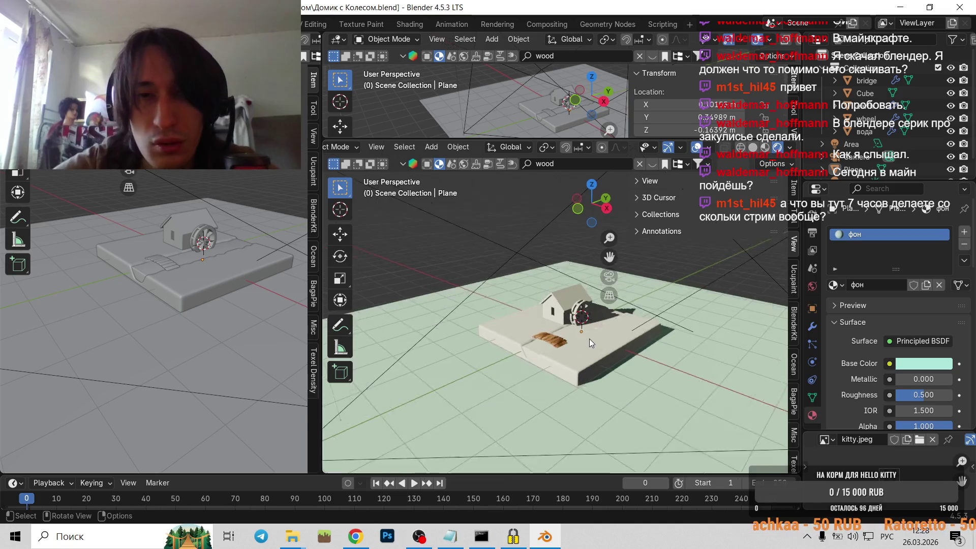
Check the mint-green ground and house through the camera's frame, then return to perspective.
key(KP_0)
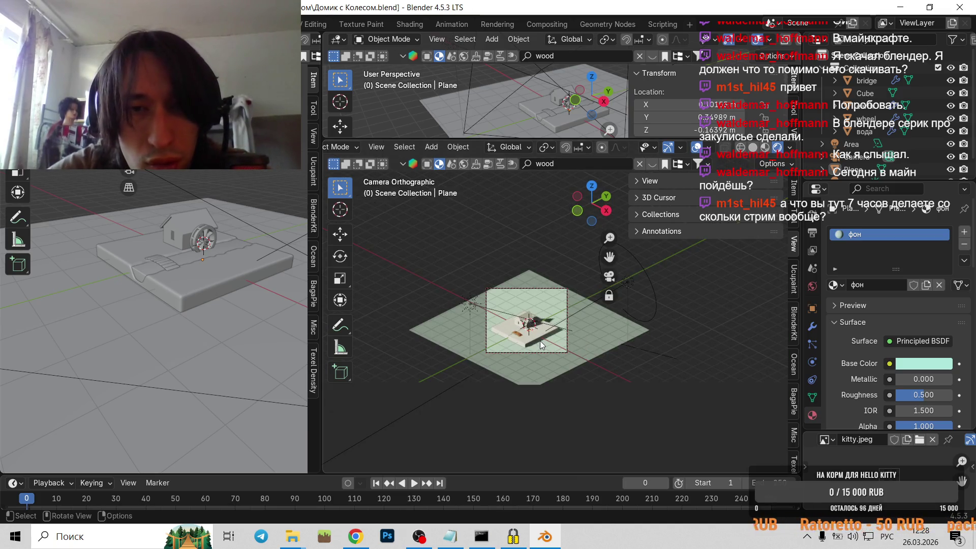
mouse_move(539, 341)
middle_down()
mouse_move(520, 331)
mouse_move(613, 287)
middle_up()
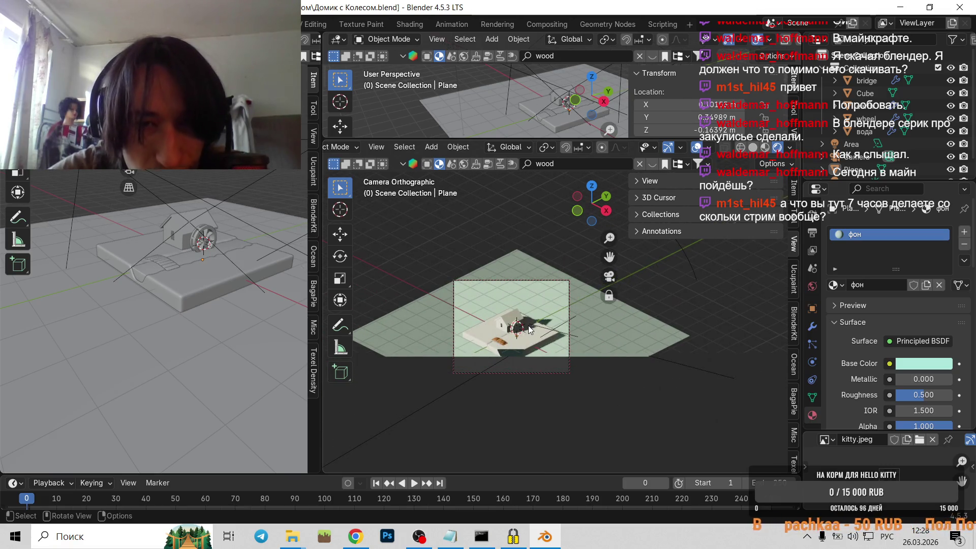
shift+middle_drag(529, 329, 629, 289)
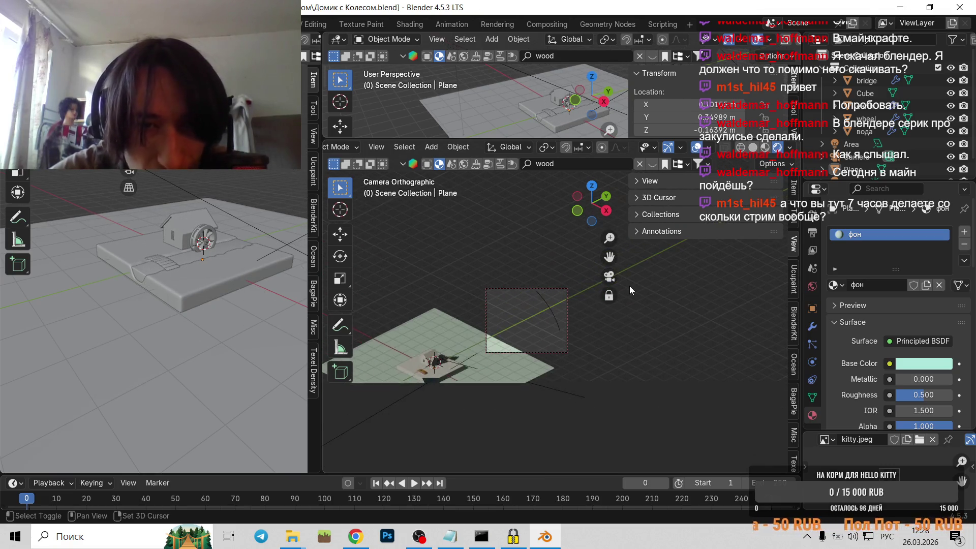
mouse_move(486, 322)
middle_down()
mouse_move(551, 305)
mouse_move(521, 338)
mouse_move(663, 319)
middle_up()
key(KP_0)
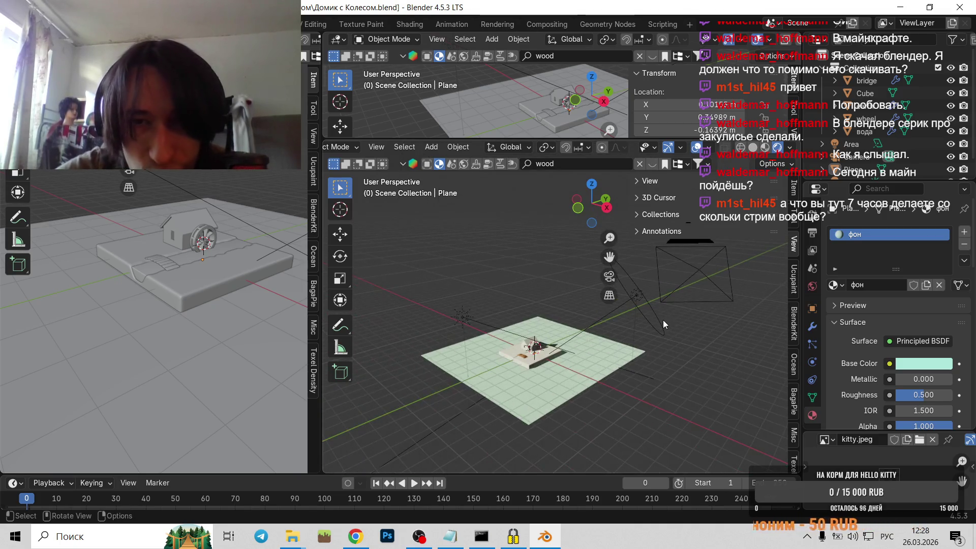
Move the camera along Y and look through it in the lower viewport.
click(696, 275)
key(g)
key(y)
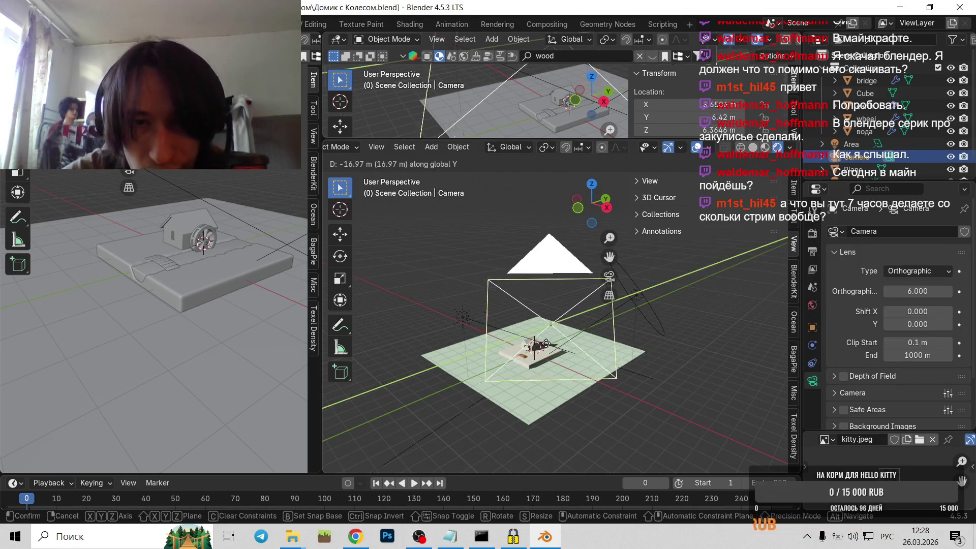
click(540, 352)
key(KP_0)
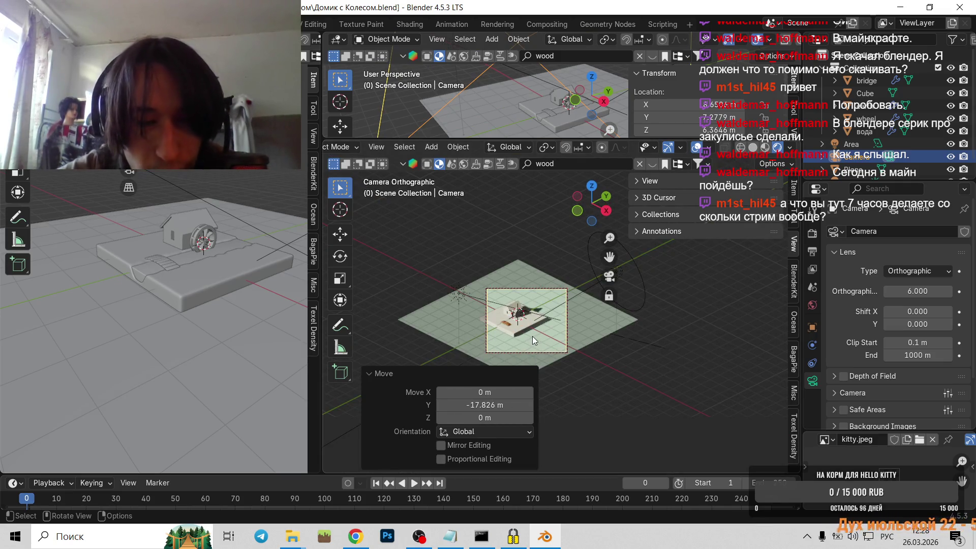
Adjust the camera along Y, raise it about 0.9 m and centre the house in frame.
key(g)
key(y)
click(516, 336)
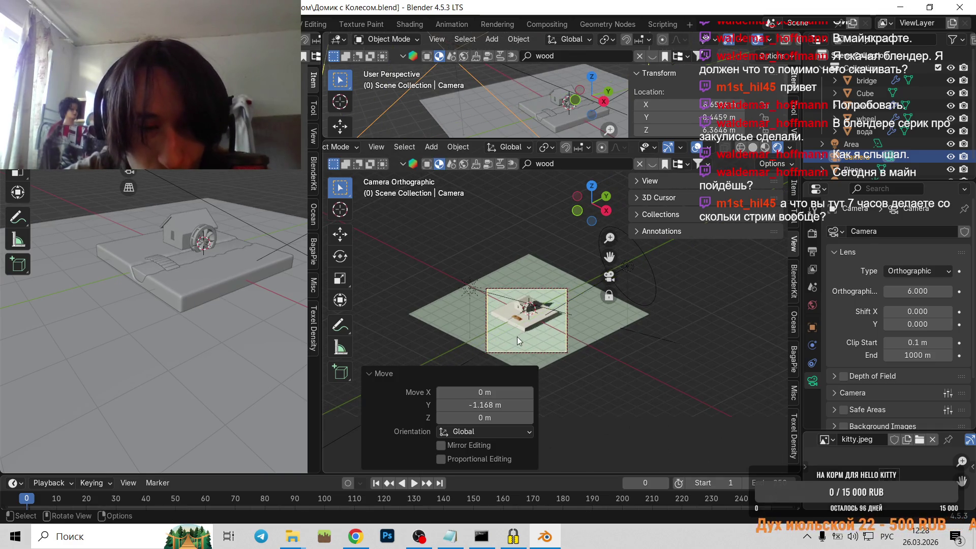
key(g)
key(z)
click(512, 325)
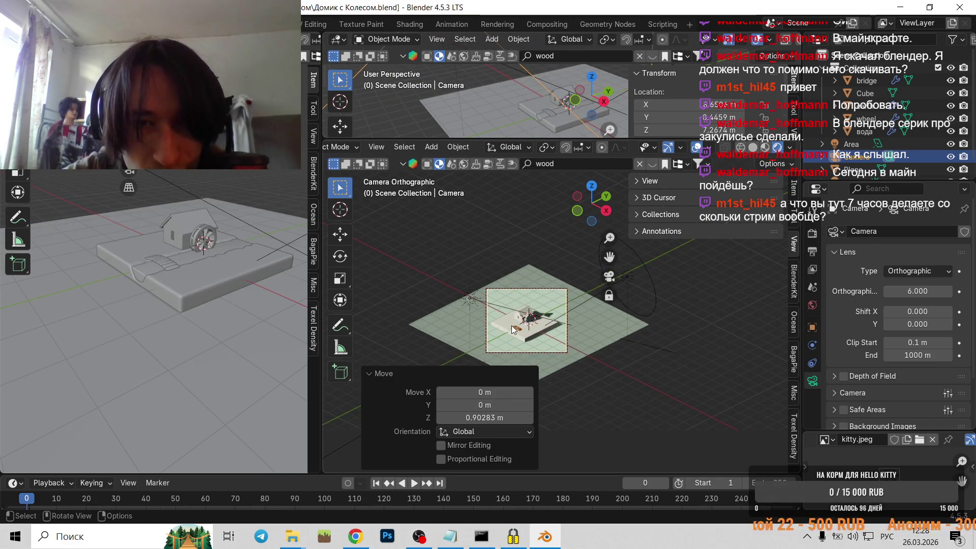
scroll(523, 335, up, 3)
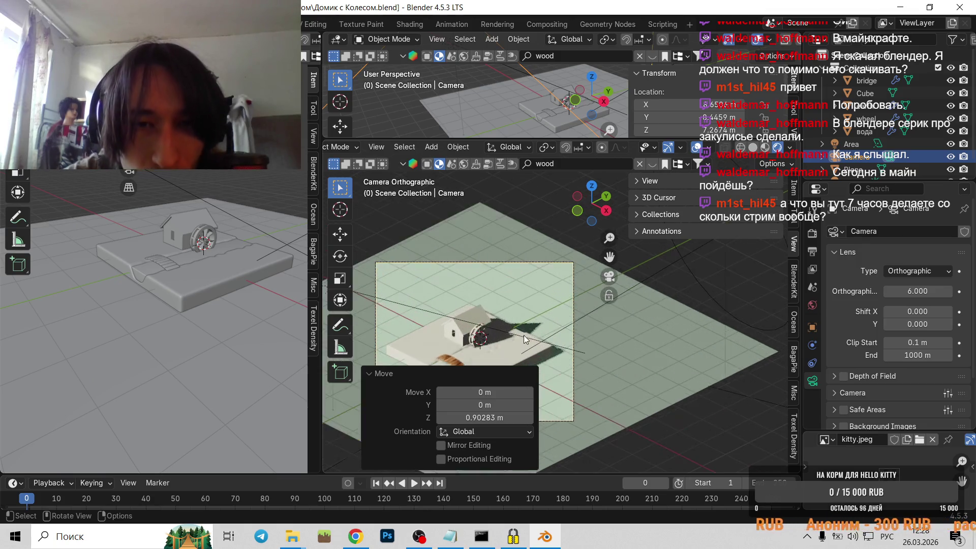
shift+middle_drag(524, 335, 650, 257)
shift+middle_drag(644, 355, 531, 311)
scroll(531, 300, up, 2)
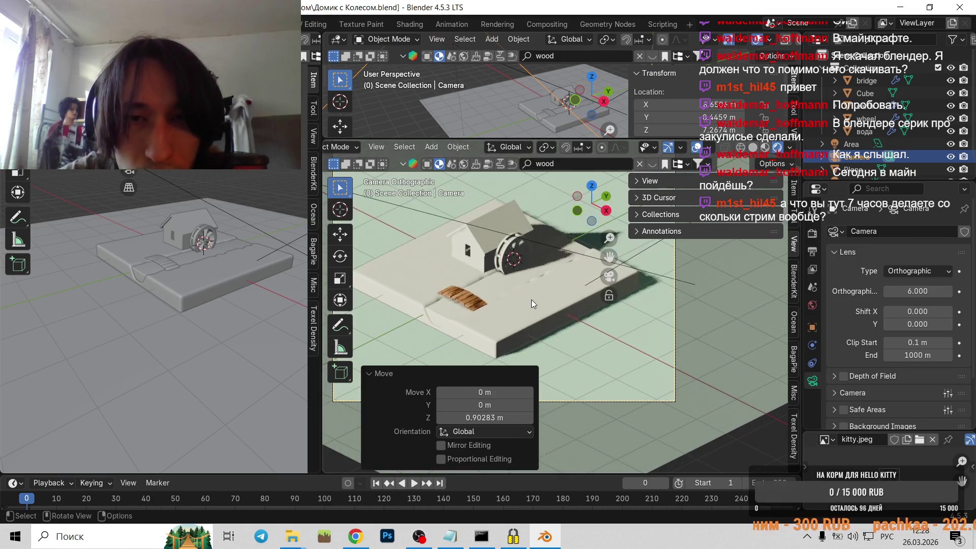
scroll(531, 300, down, 1)
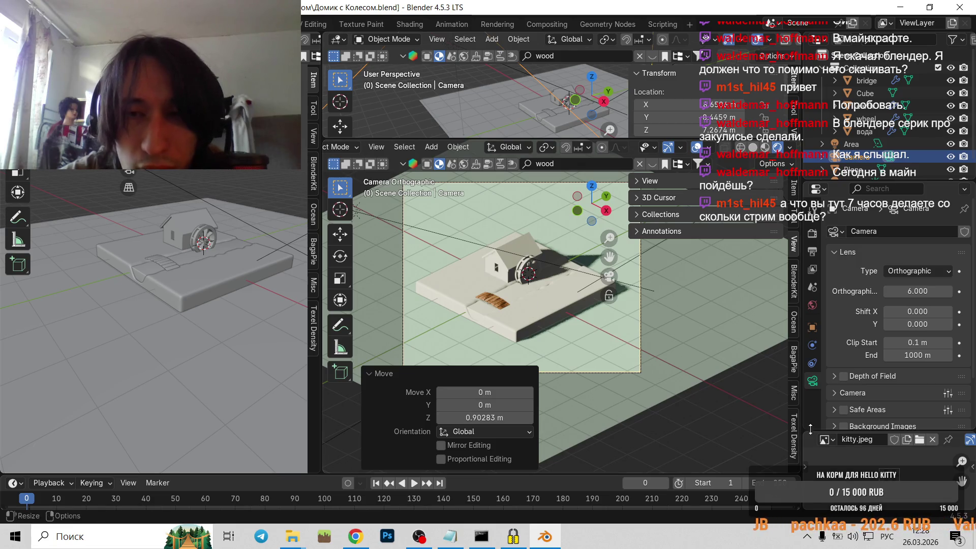
Lighten the ground plane's base colour to a near-white pale grey-cyan (#DAE7E6).
click(573, 363)
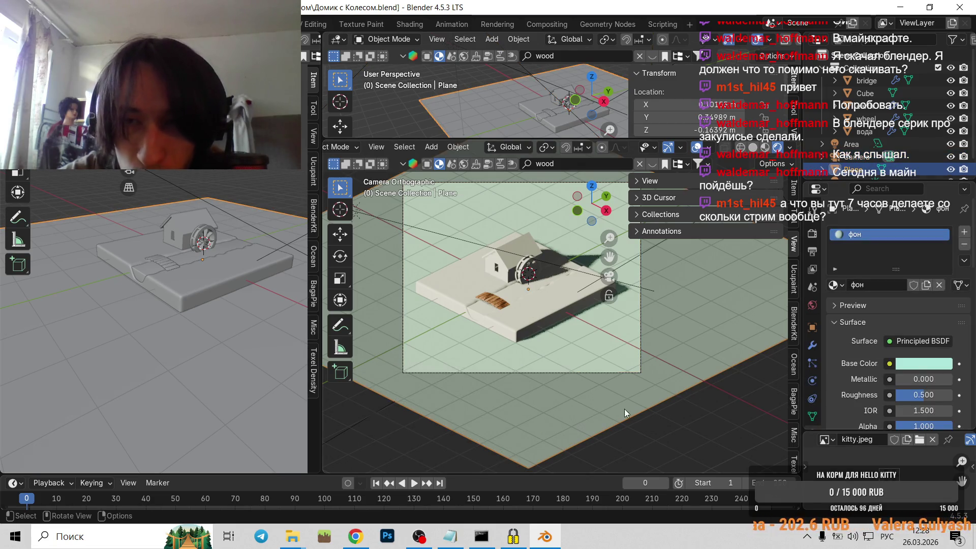
click(909, 366)
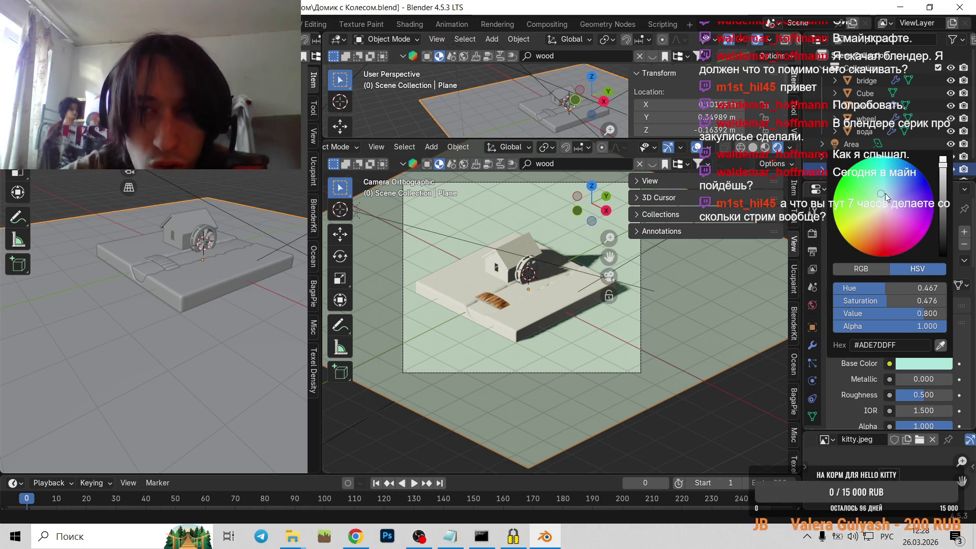
mouse_move(880, 194)
mouse_down()
mouse_move(886, 183)
mouse_move(884, 204)
mouse_up()
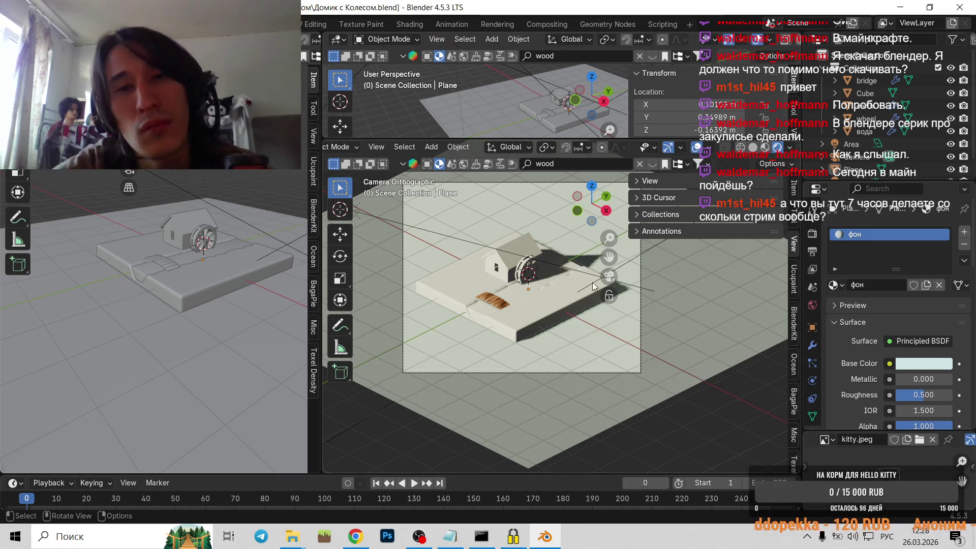
drag(534, 141, 534, 231)
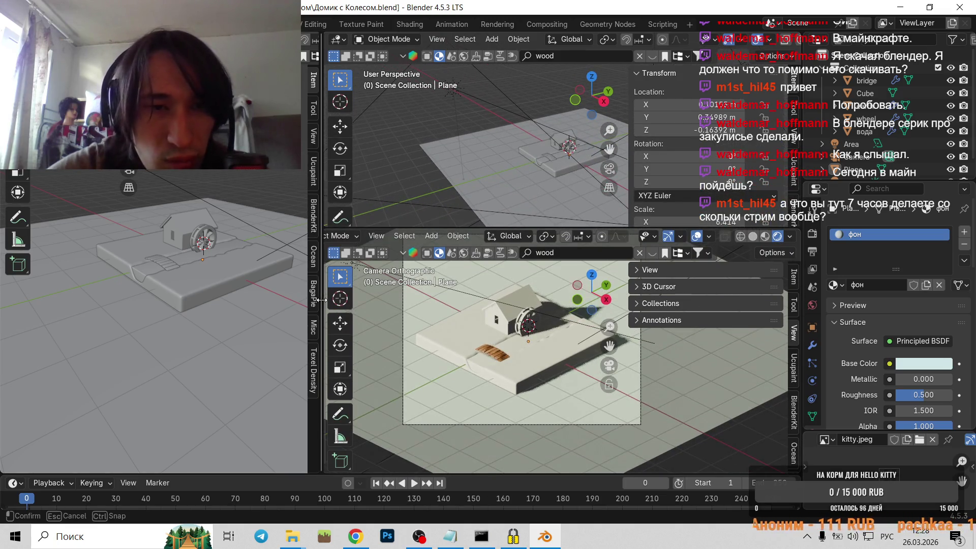
Widen the left viewport, hide the camera view's N sidebar, collapse Transform, and select the Area light.
drag(319, 304, 421, 304)
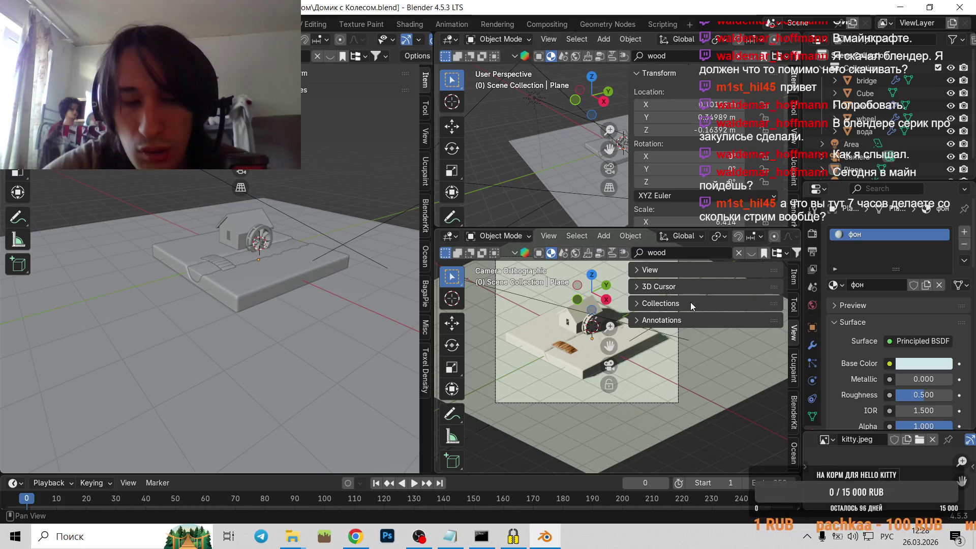
key(n)
scroll(615, 342, up, 1)
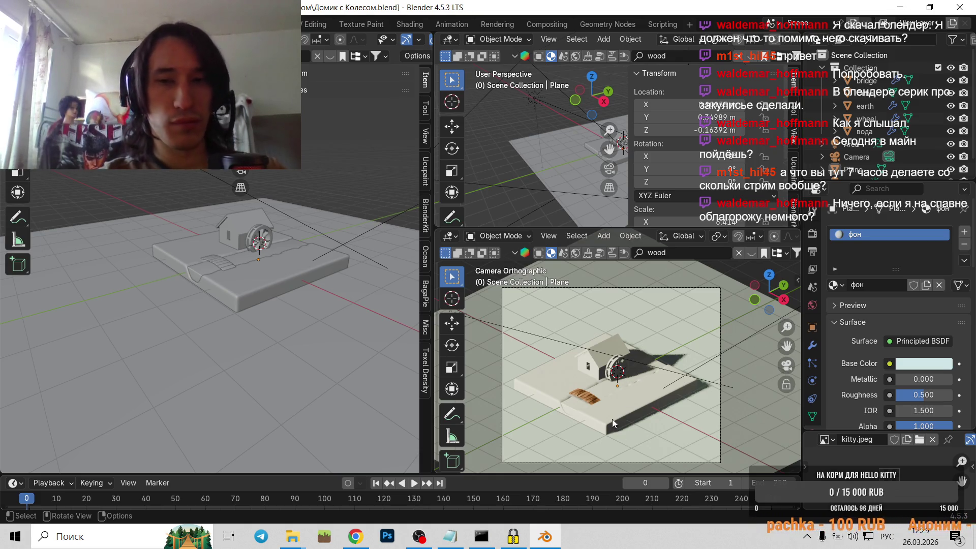
scroll(613, 419, up, 2)
scroll(607, 415, down, 3)
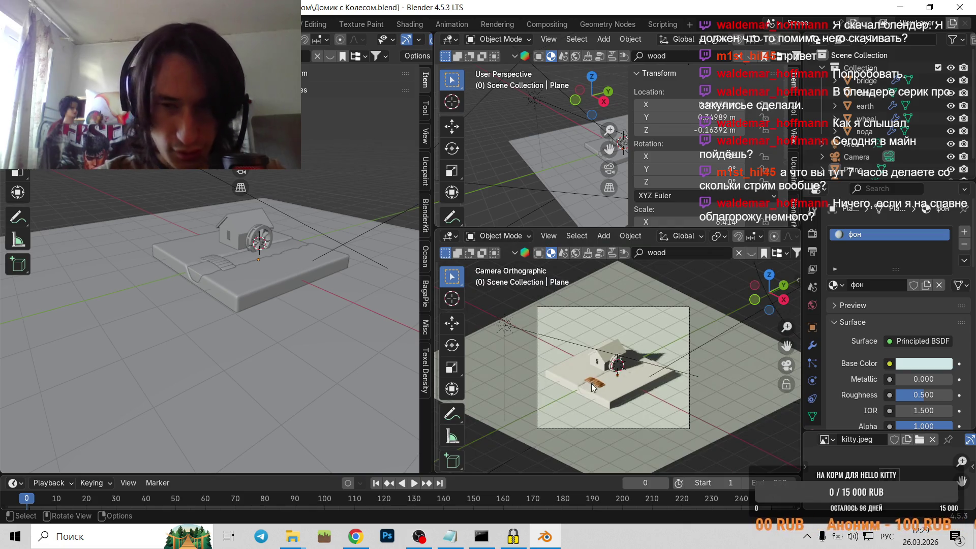
scroll(620, 379, up, 2)
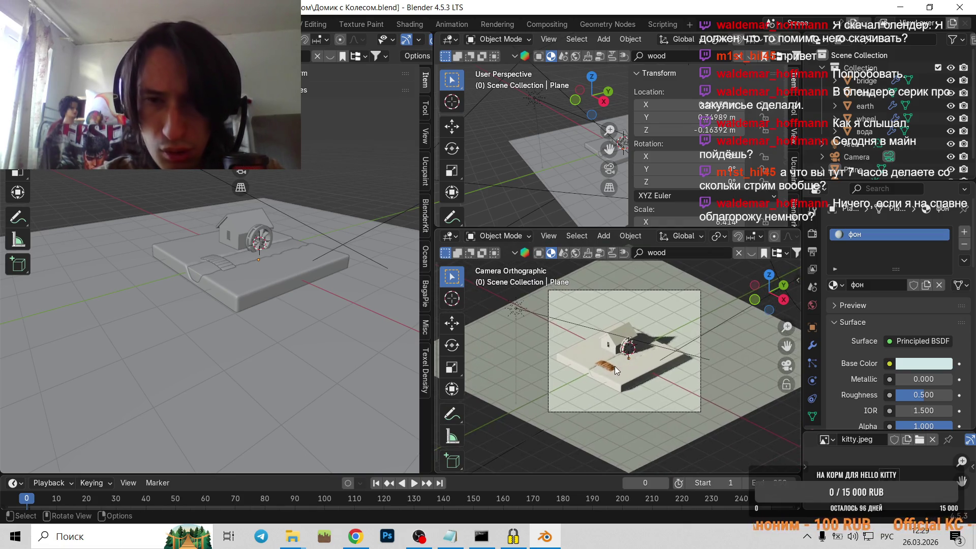
scroll(615, 367, up, 2)
scroll(606, 362, up, 1)
scroll(606, 363, up, 3)
scroll(606, 362, down, 2)
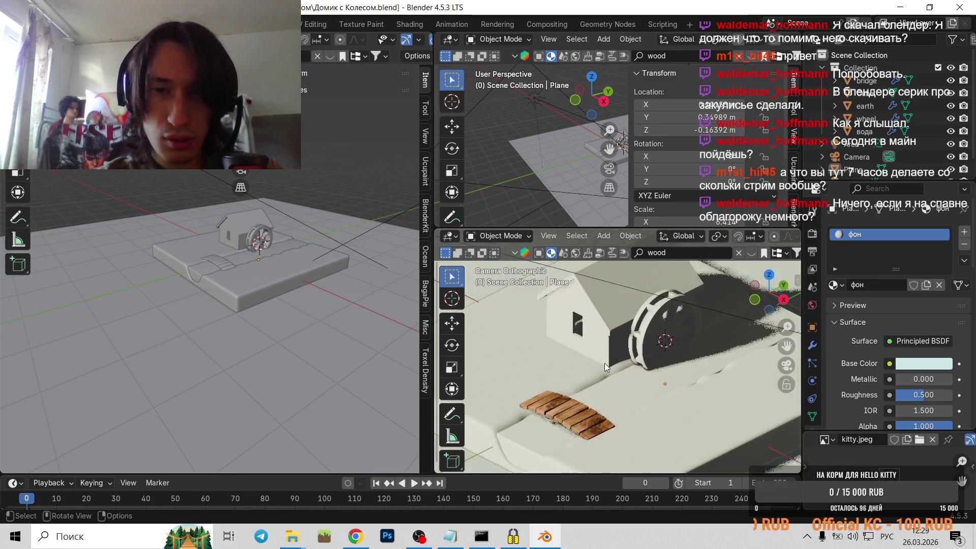
scroll(606, 363, down, 1)
scroll(623, 349, up, 2)
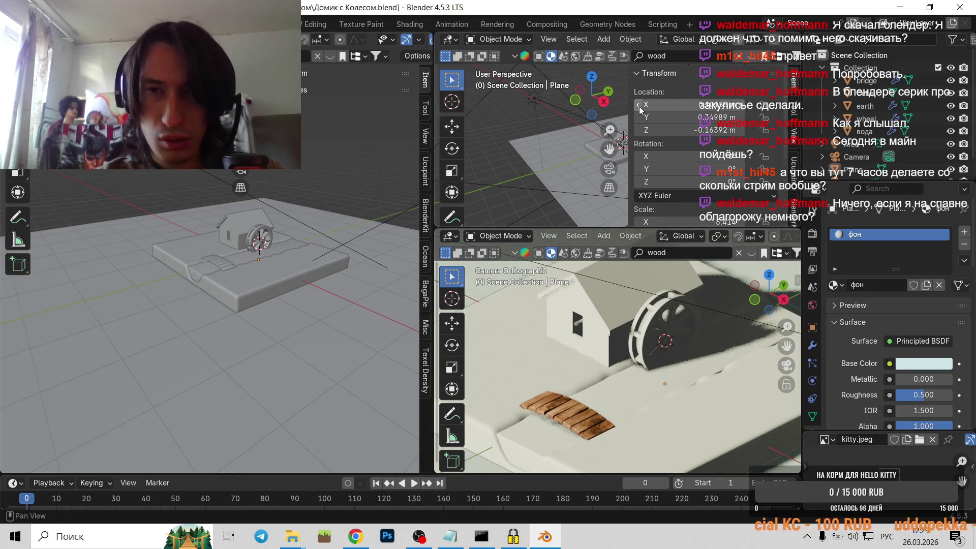
click(639, 73)
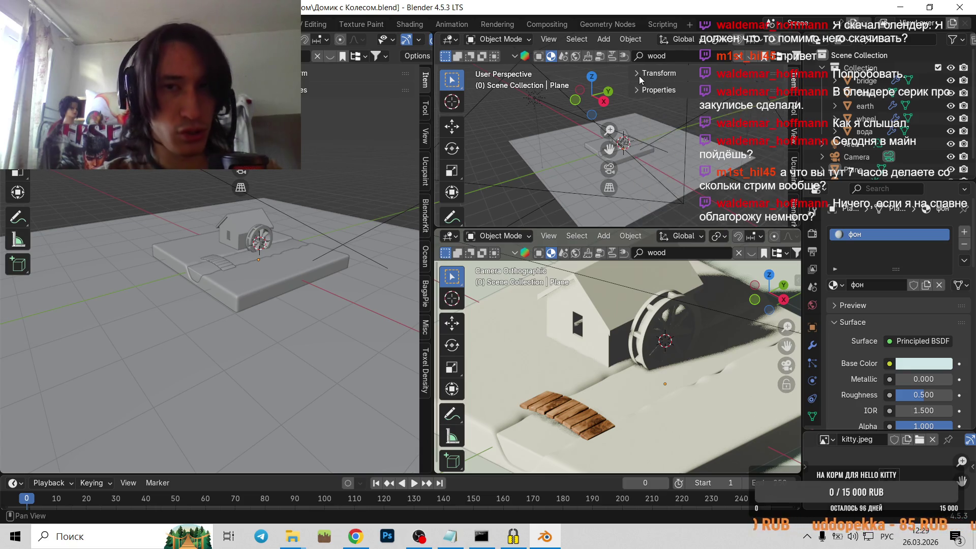
scroll(531, 167, down, 5)
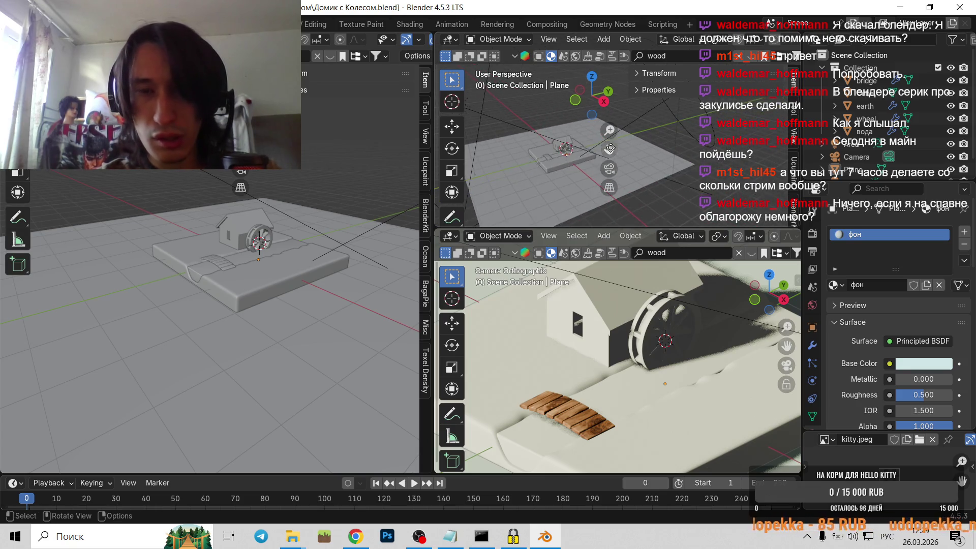
click(876, 142)
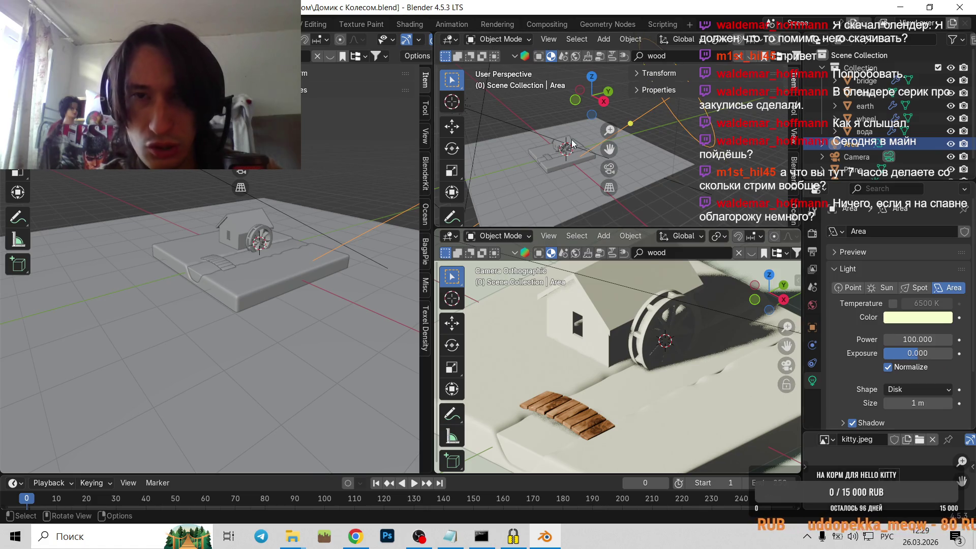
shift+middle_drag(462, 95, 557, 148)
click(590, 179)
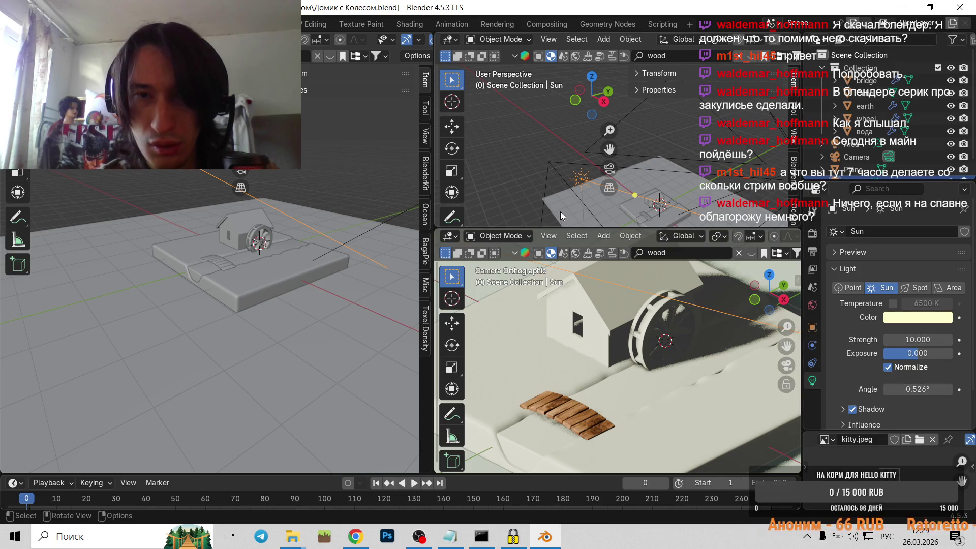
click(918, 387)
text(15)
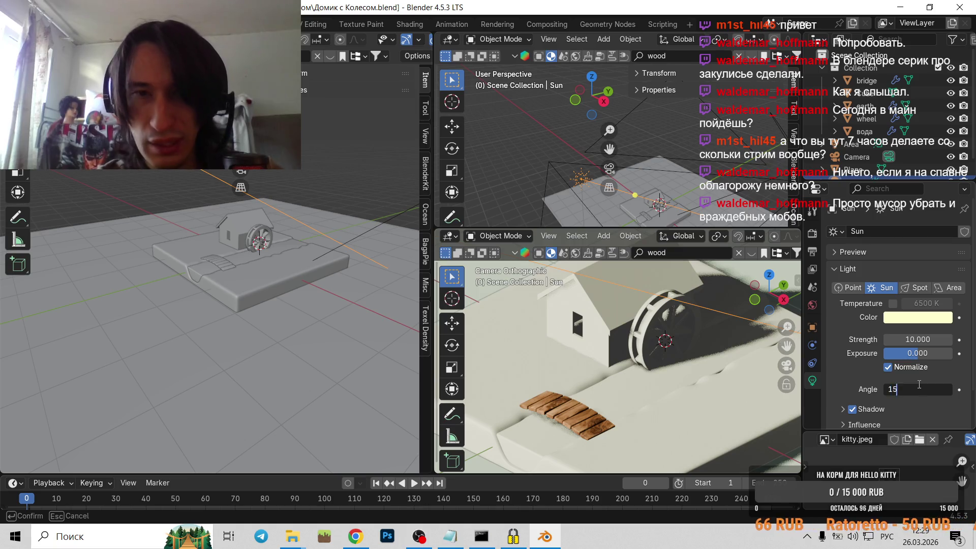
key(Return)
scroll(655, 371, down, 5)
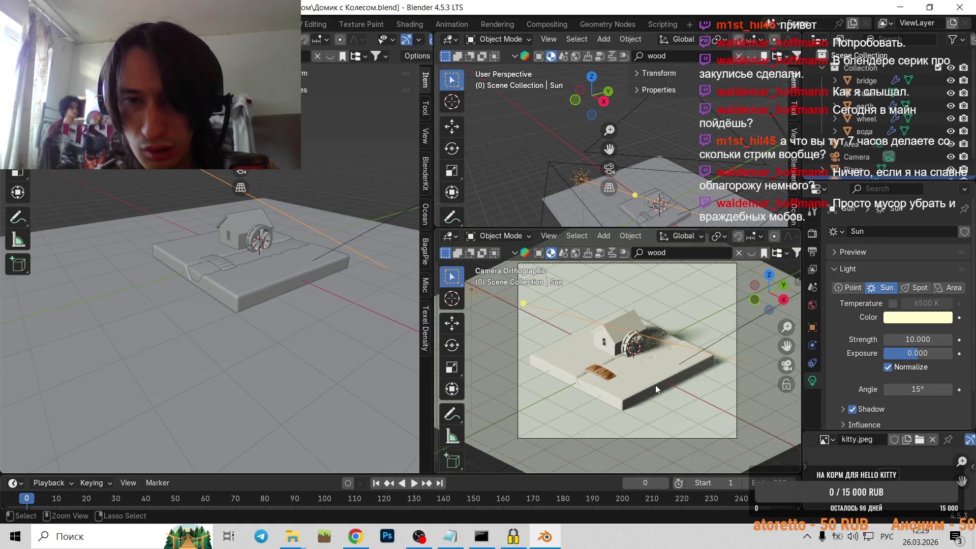
key(ctrl+z)
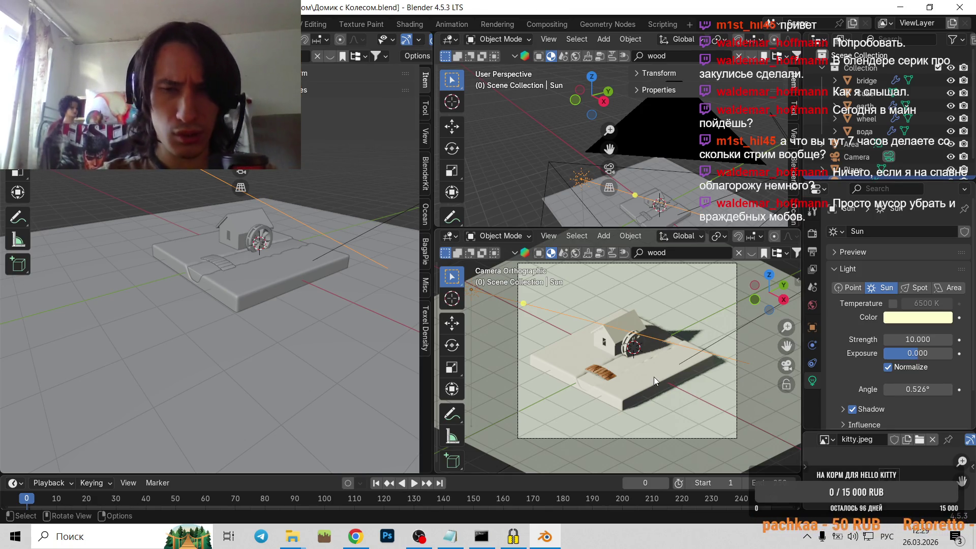
Pan the camera view toward the house and make the upper perspective view taller.
shift+middle_drag(648, 339, 629, 376)
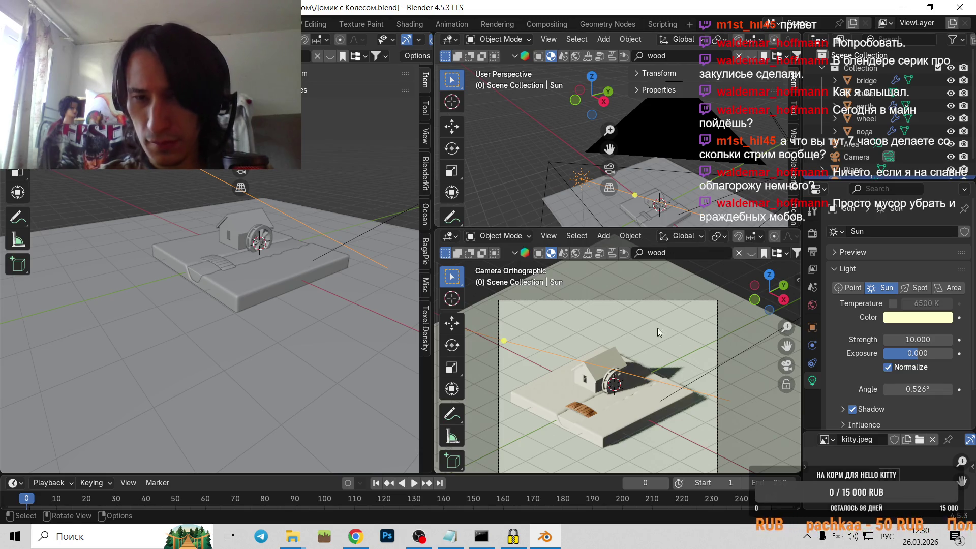
shift+middle_drag(658, 328, 622, 318)
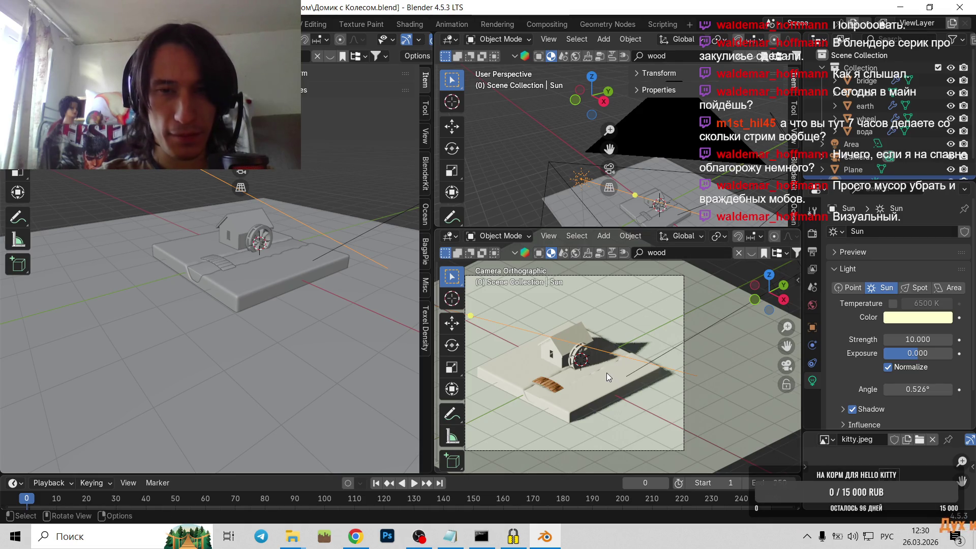
scroll(606, 372, down, 1)
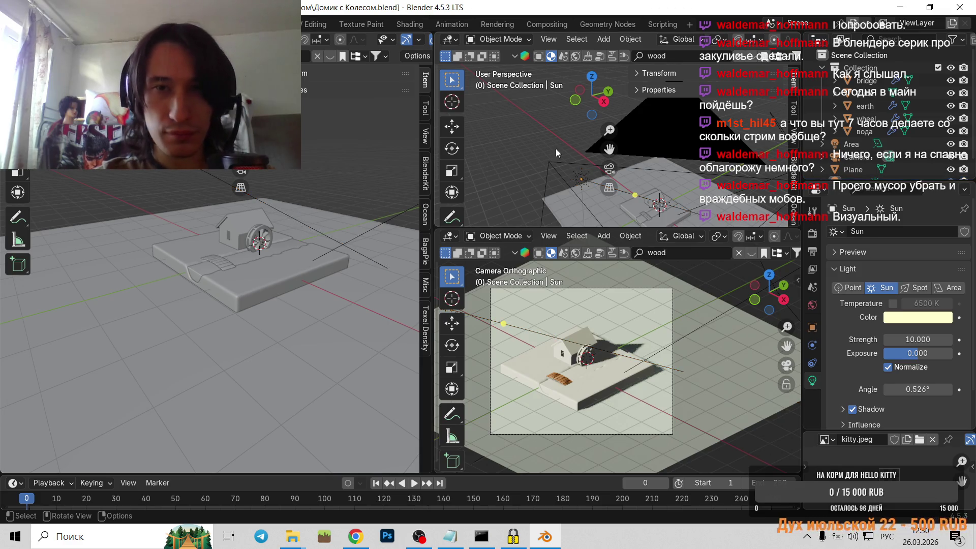
scroll(541, 152, up, 1)
drag(567, 229, 567, 311)
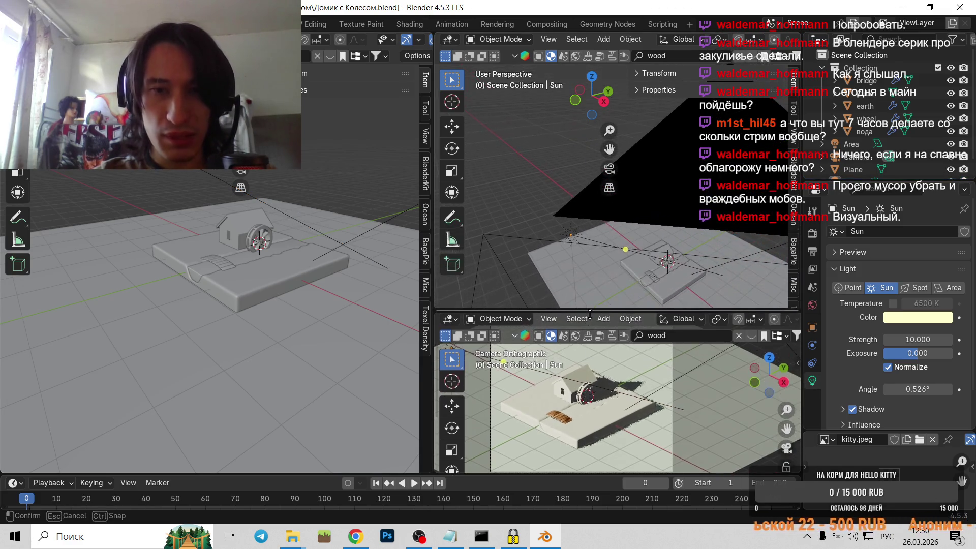
scroll(601, 406, up, 2)
scroll(657, 423, up, 1)
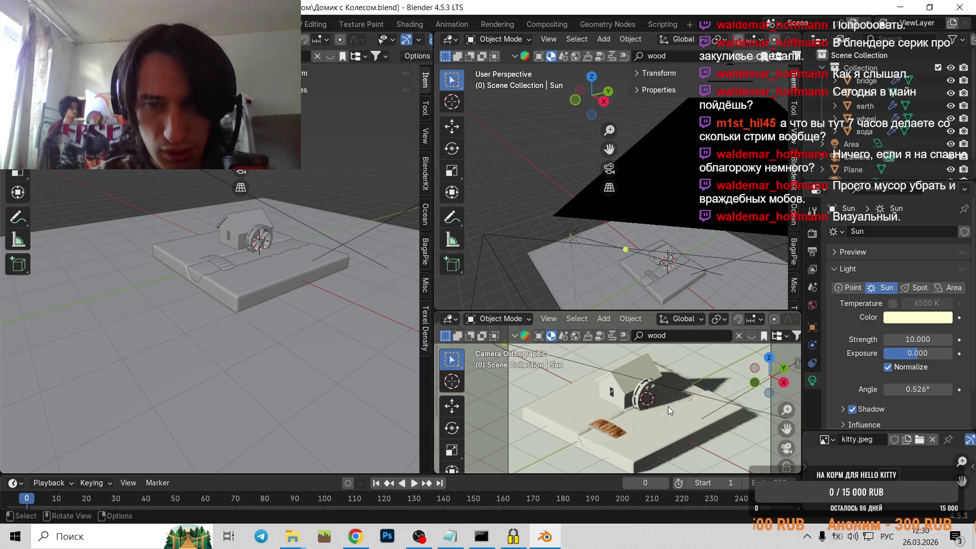
scroll(665, 404, up, 1)
Select the house, orbit the upper view, and show the Selectability & Visibility object-type settings.
click(625, 391)
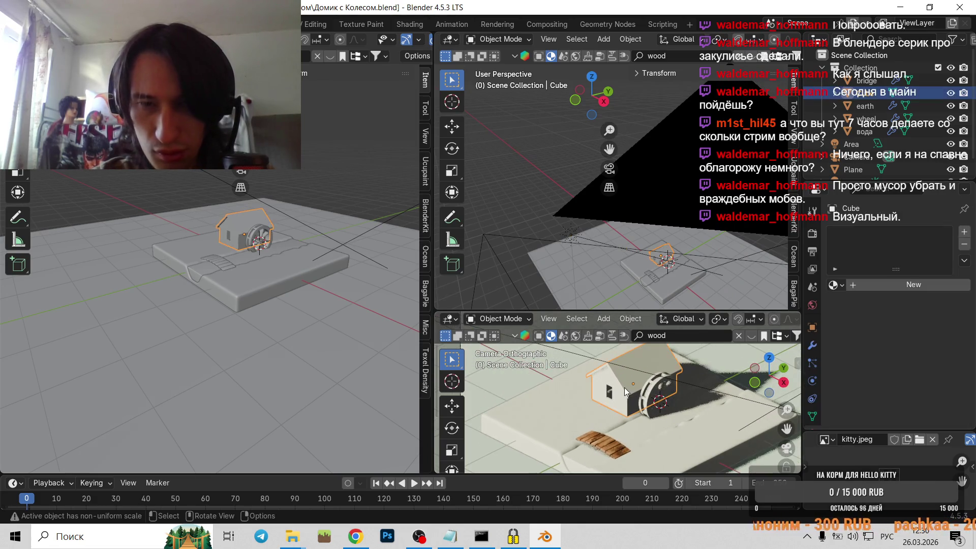
mouse_move(637, 247)
middle_down()
mouse_move(717, 223)
mouse_move(534, 221)
middle_up()
scroll(305, 228, down, 3)
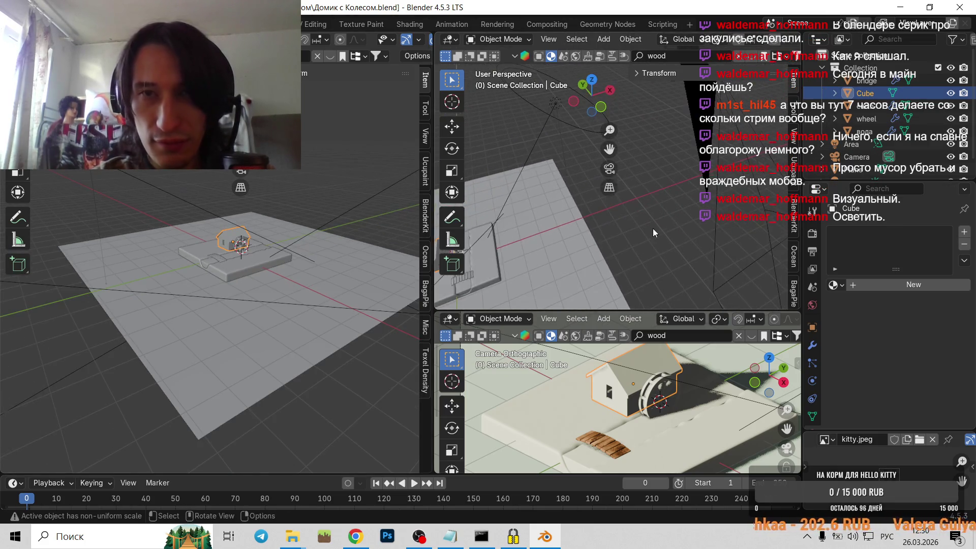
middle_drag(653, 228, 673, 174)
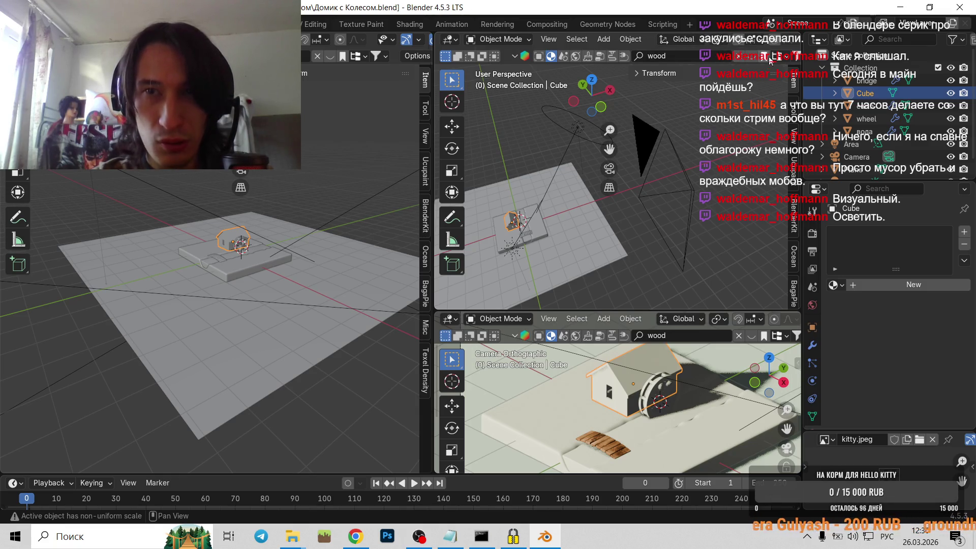
scroll(762, 42, down, 3)
scroll(740, 43, down, 3)
click(652, 39)
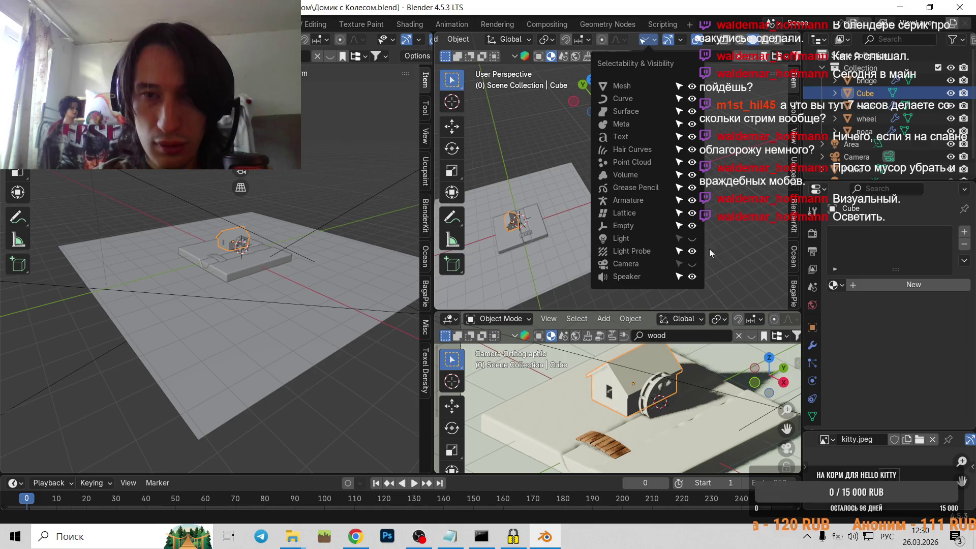
Orbit and pan the upper view to frame the house and ramp close up.
middle_drag(731, 246, 594, 209)
scroll(698, 236, up, 5)
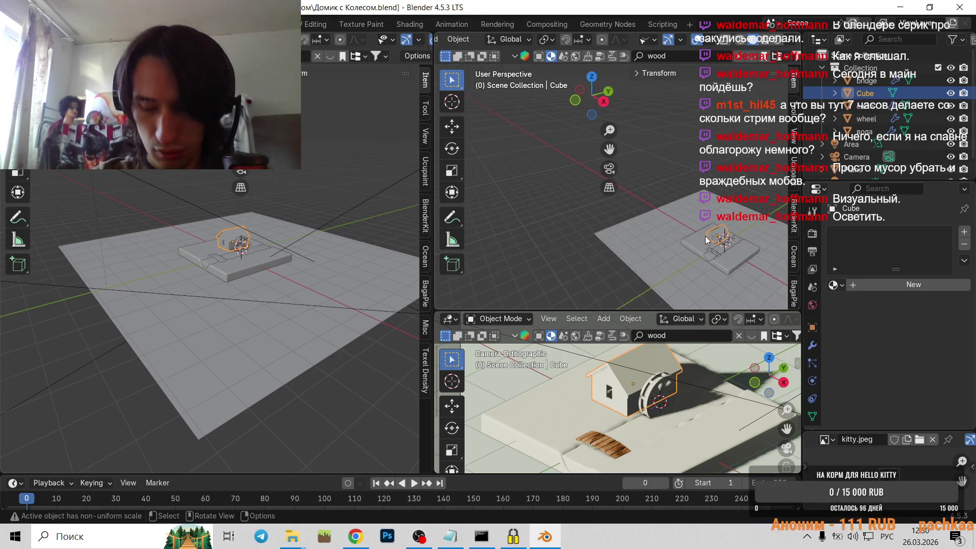
shift+middle_drag(690, 233, 544, 197)
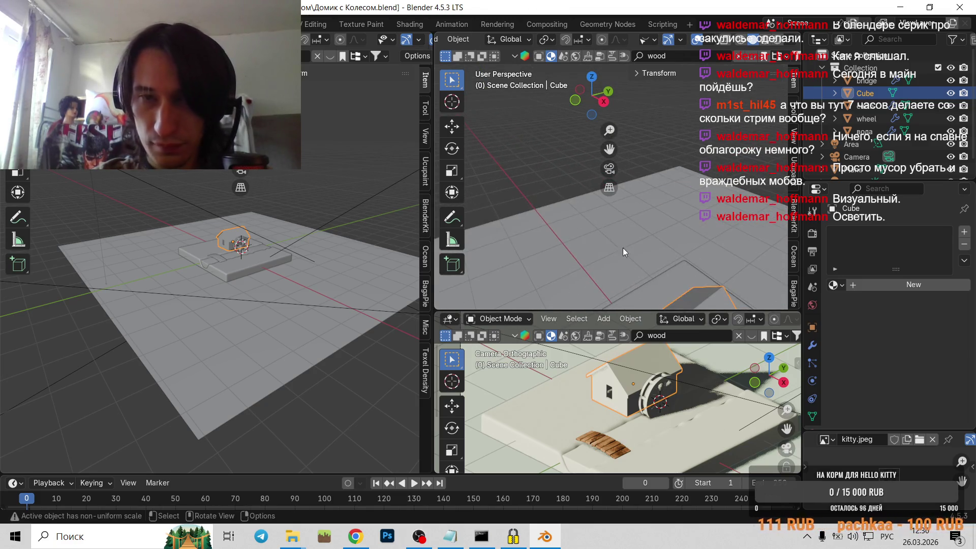
shift+middle_drag(623, 248, 532, 176)
scroll(568, 229, down, 3)
scroll(566, 232, down, 2)
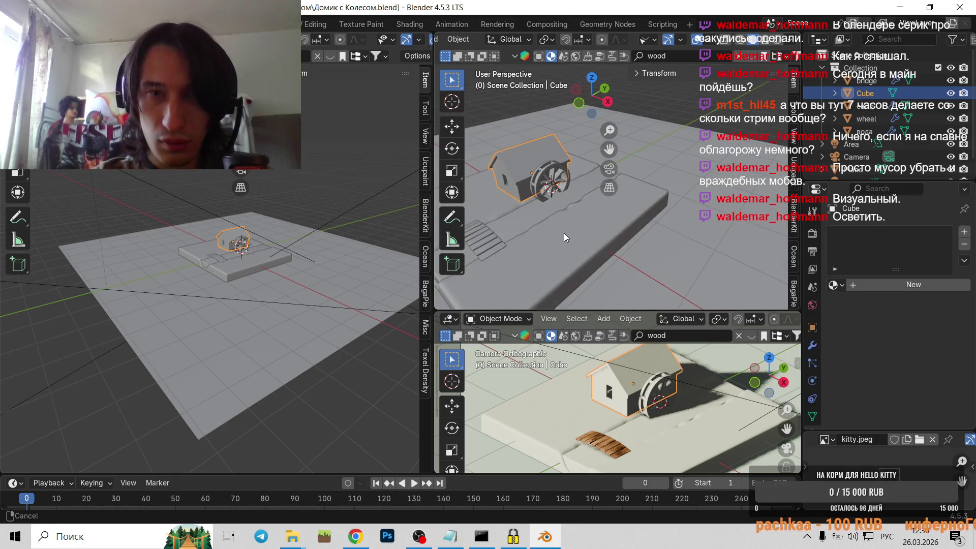
mouse_move(564, 233)
shift+middle_down()
mouse_move(615, 244)
mouse_move(551, 231)
mouse_move(620, 237)
mouse_move(607, 236)
shift+middle_up()
scroll(606, 236, up, 1)
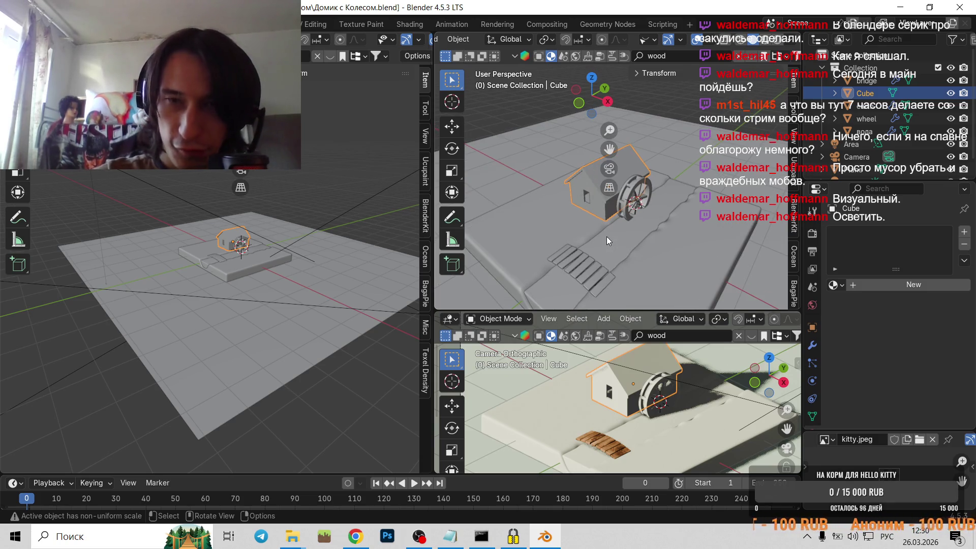
scroll(623, 258, up, 2)
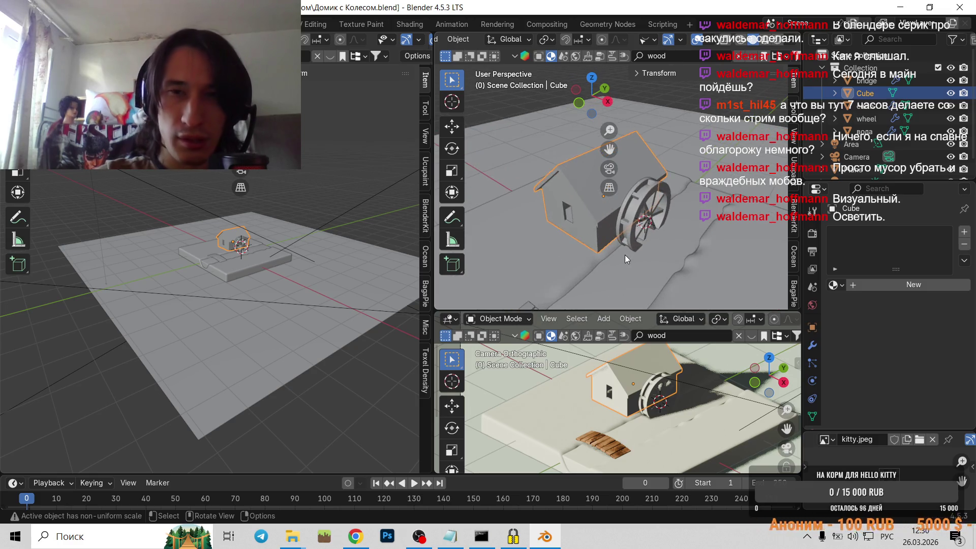
scroll(624, 255, down, 1)
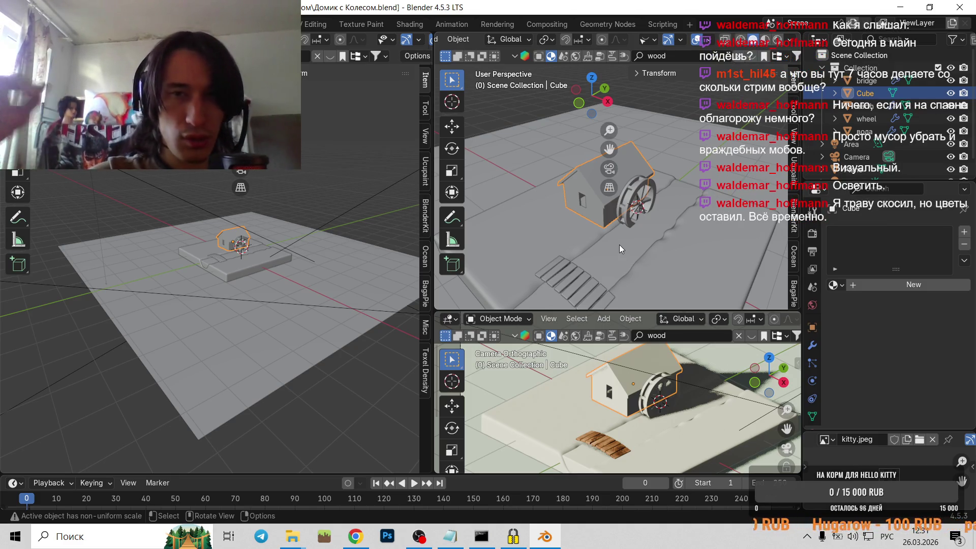
Inspect the house and wheel from several angles, deselecting the house for a frontal view.
mouse_move(612, 243)
middle_down()
mouse_move(612, 253)
mouse_move(627, 234)
mouse_move(605, 225)
mouse_move(647, 228)
mouse_move(523, 248)
mouse_move(556, 243)
middle_up()
scroll(647, 229, up, 3)
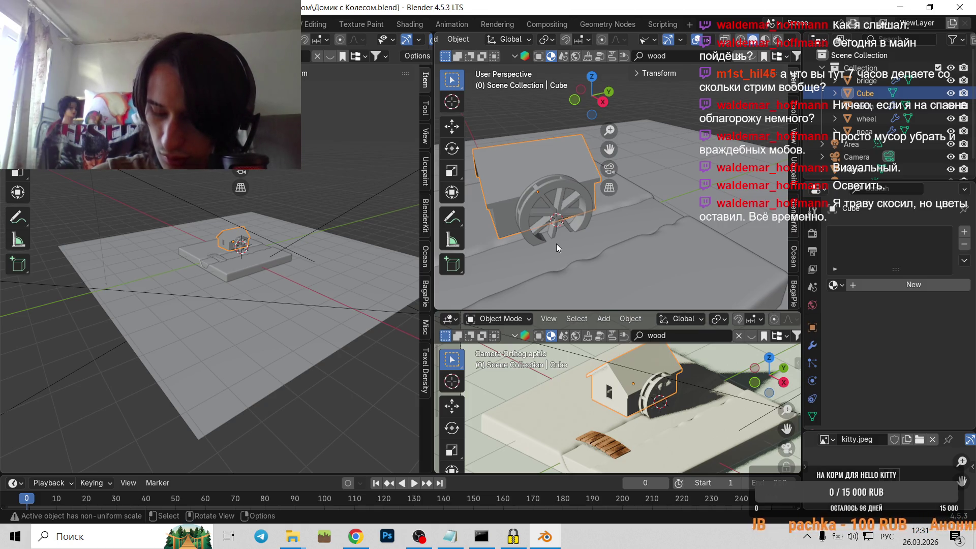
scroll(532, 227, down, 3)
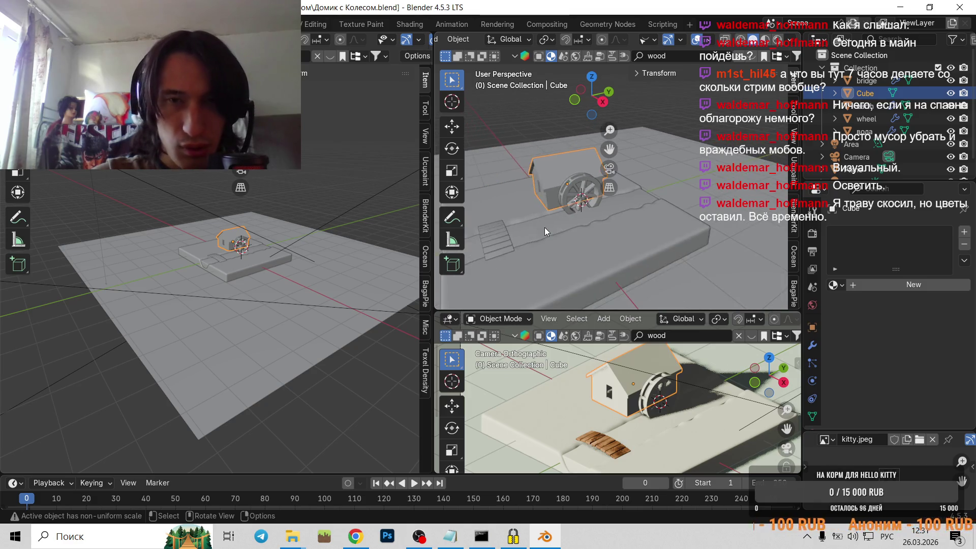
mouse_move(544, 227)
middle_down()
mouse_move(570, 236)
mouse_move(640, 228)
middle_up()
scroll(639, 233, down, 2)
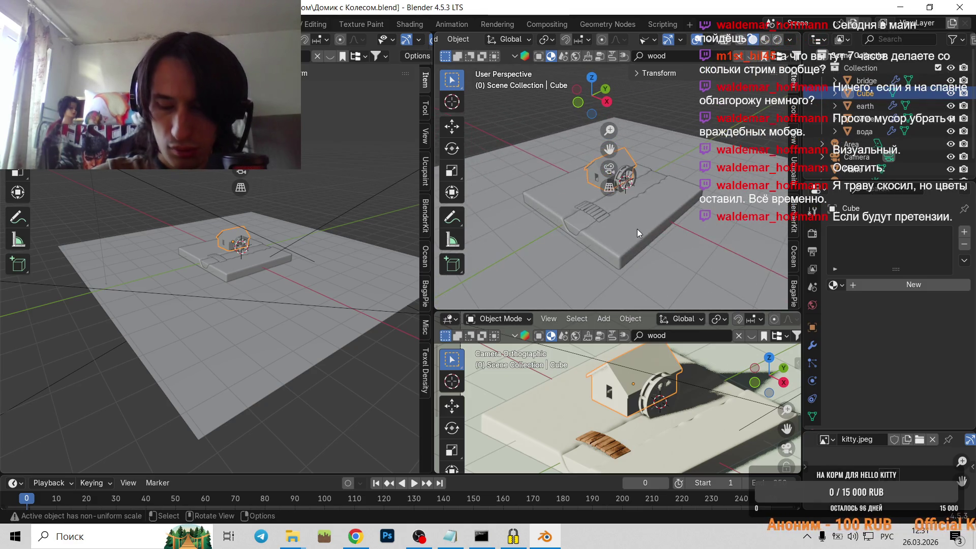
scroll(636, 227, up, 2)
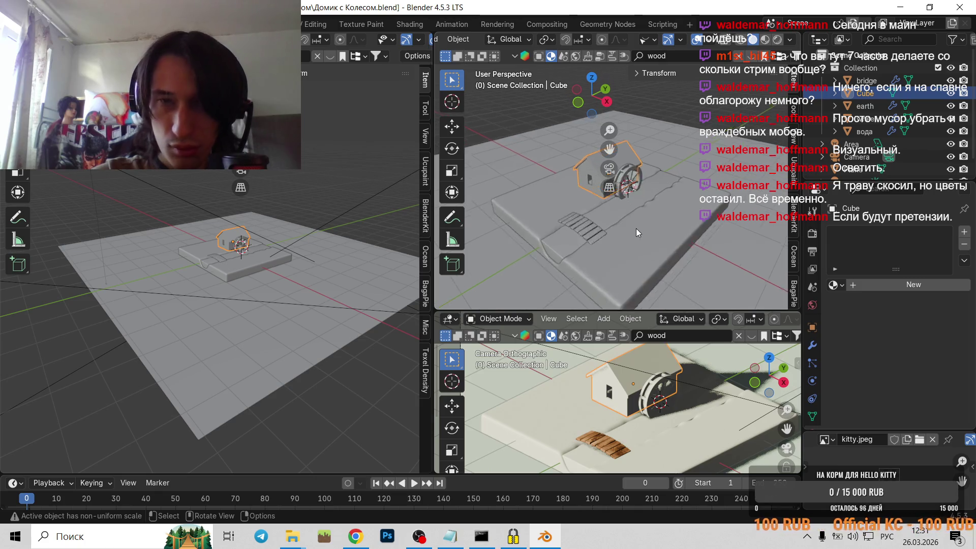
scroll(635, 228, up, 3)
scroll(610, 214, up, 2)
mouse_move(594, 200)
middle_down()
mouse_move(637, 245)
mouse_move(527, 272)
middle_up()
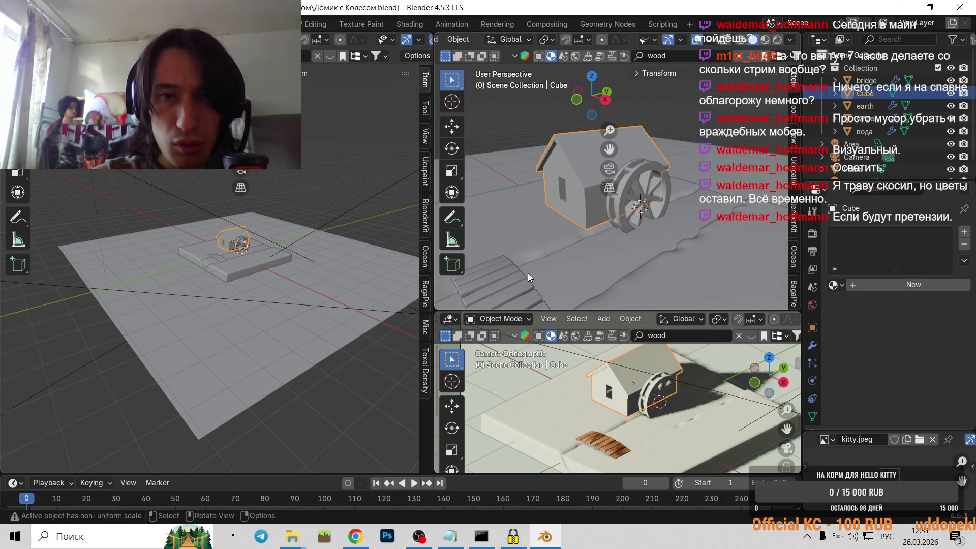
click(484, 120)
scroll(291, 262, up, 3)
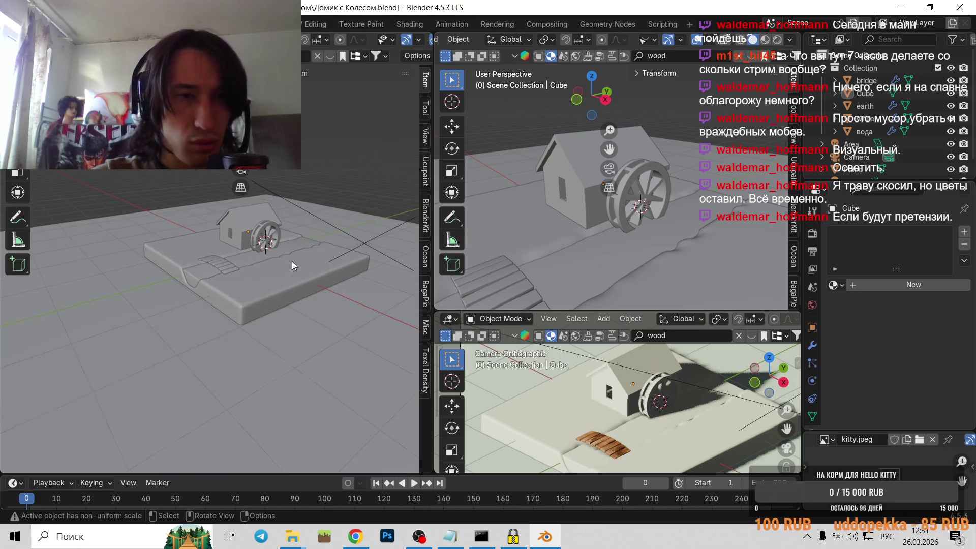
scroll(248, 278, up, 2)
scroll(249, 277, up, 2)
scroll(608, 251, down, 2)
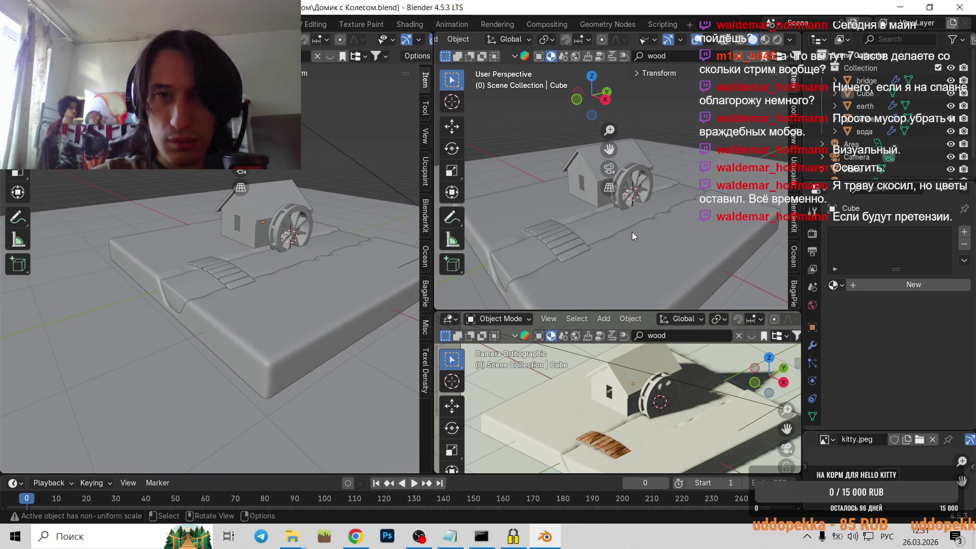
mouse_move(632, 232)
middle_down()
mouse_move(563, 237)
mouse_move(593, 241)
middle_up()
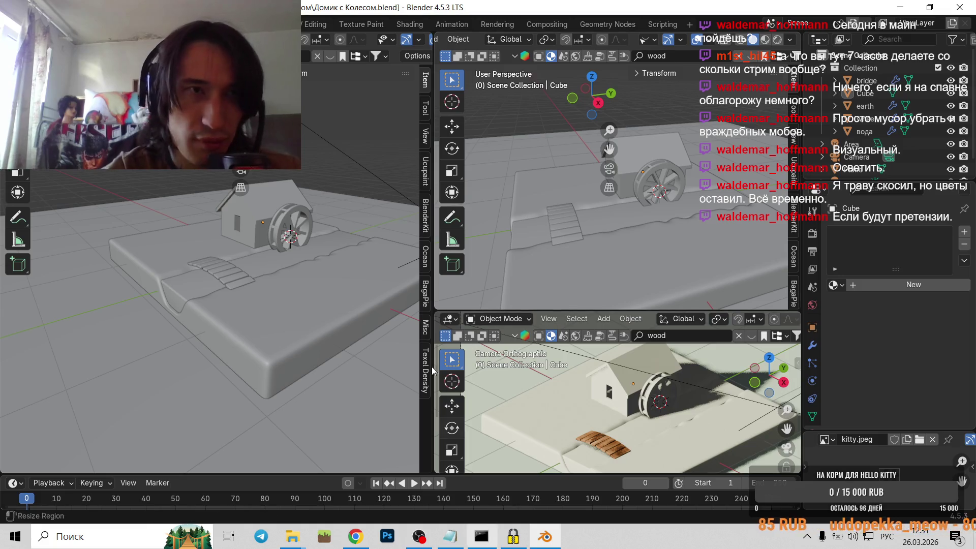
Save the scene as Домик с Колесом.blend via Save As.
click(24, 24)
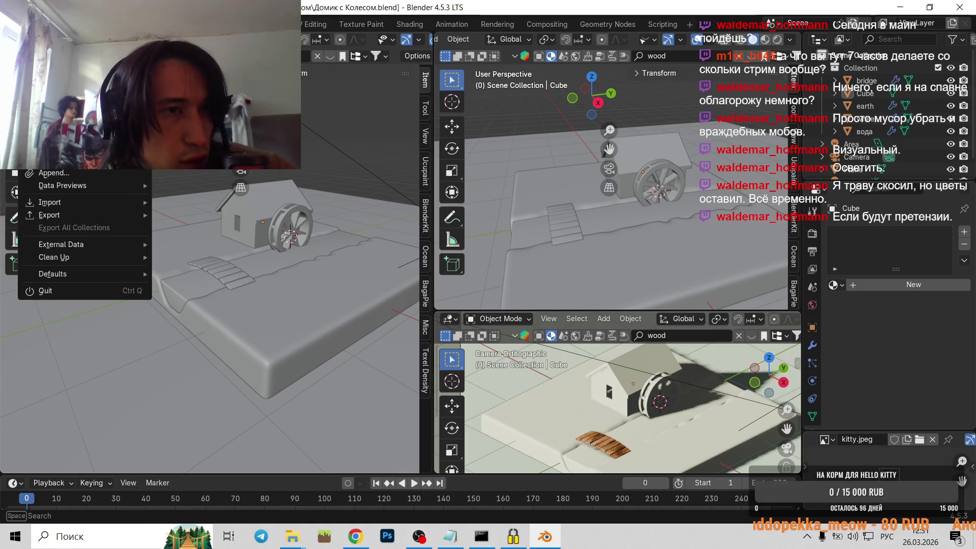
key(ctrl+shift+s)
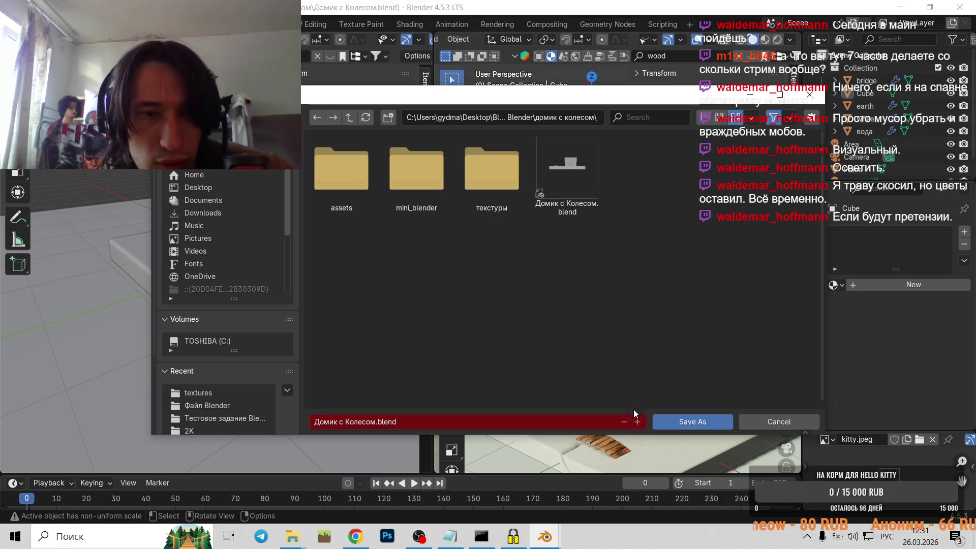
click(671, 420)
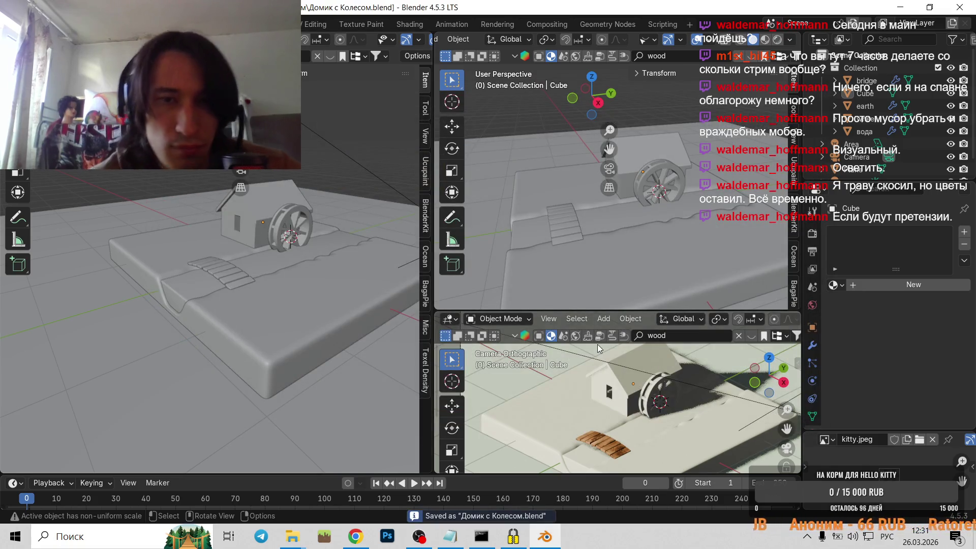